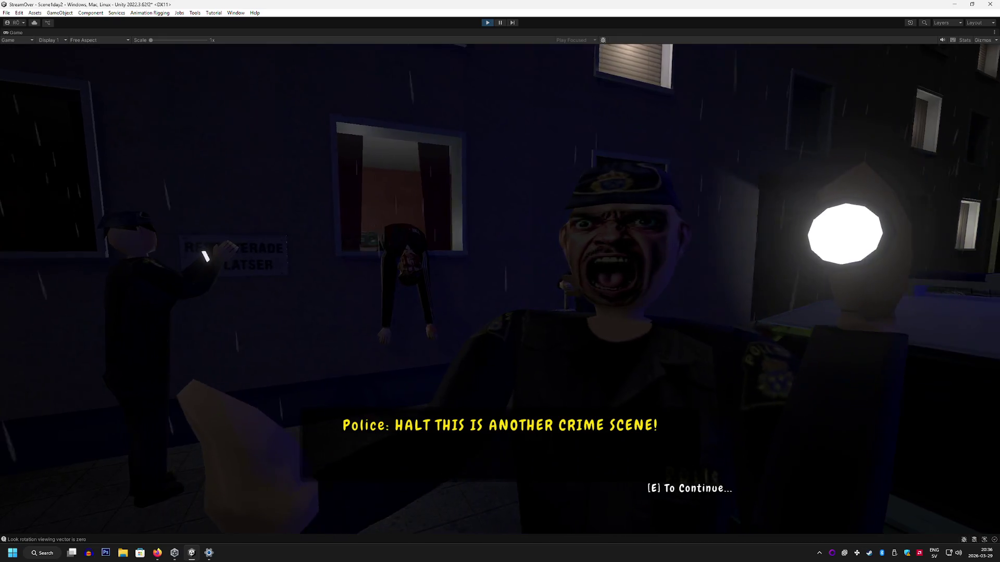
- Dismiss the police officer's and Police Chief's dialogue lines, then switch to the volume mixer
key(e)
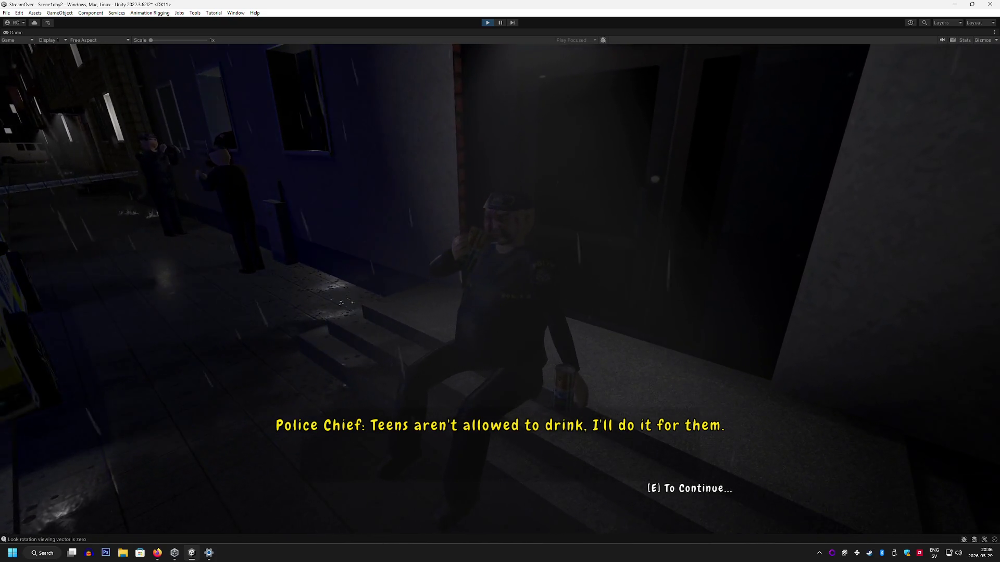
key(e)
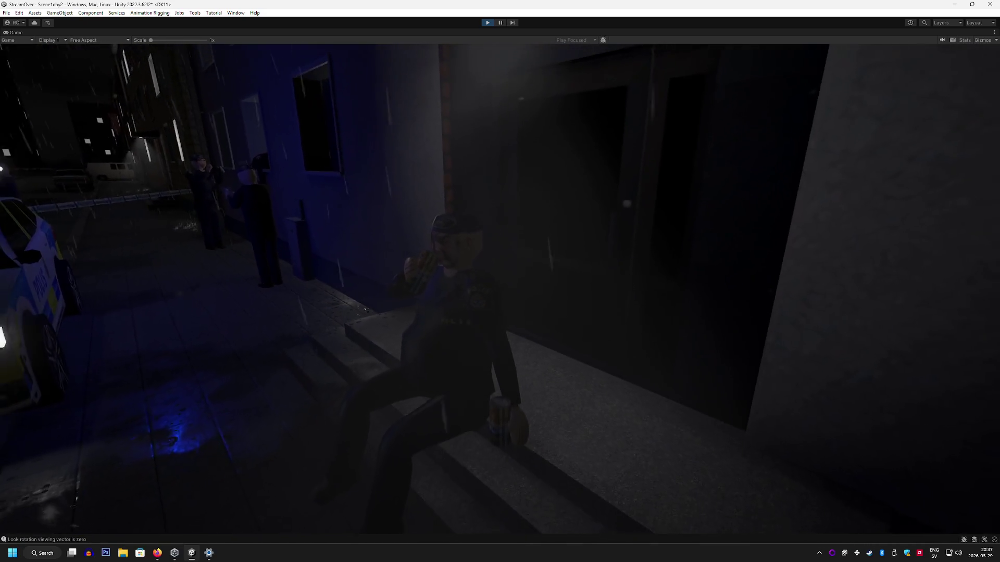
key(alt+Tab)
- Move the About Fishing Playtest desktop icon into the left column, then restore the Unity game
click(954, 4)
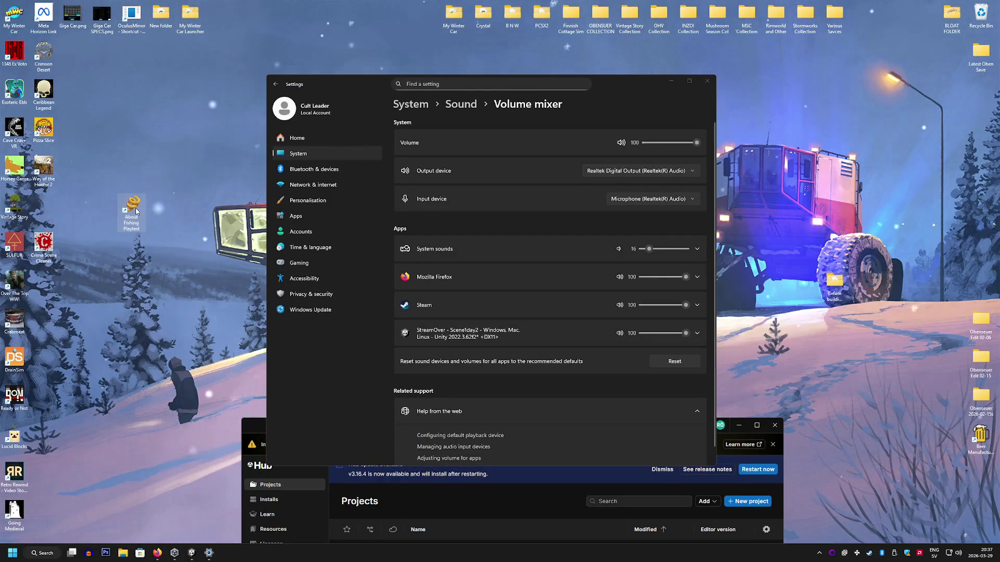
mouse_move(43, 205)
mouse_down()
mouse_move(127, 203)
mouse_move(155, 171)
mouse_up()
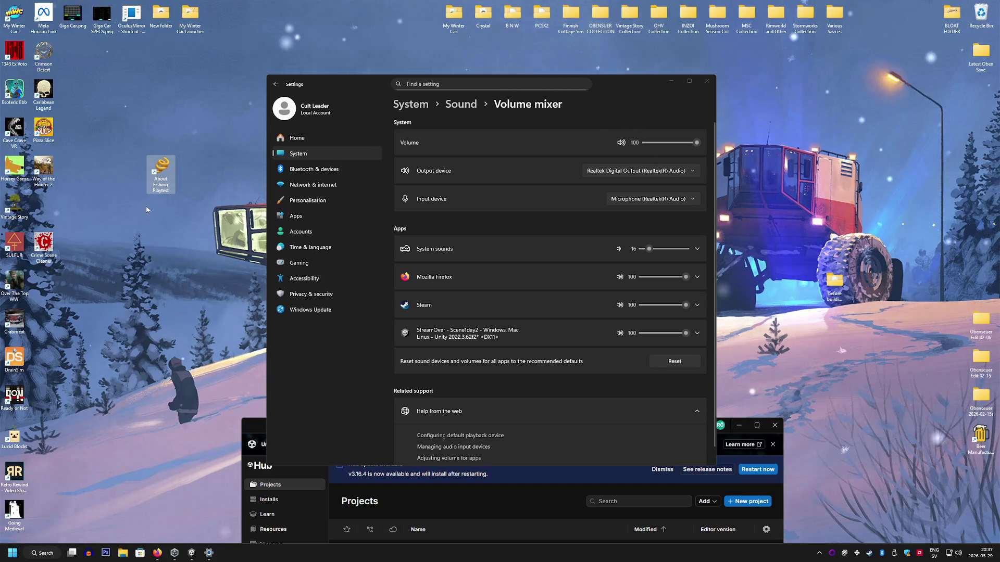
drag(161, 174, 80, 196)
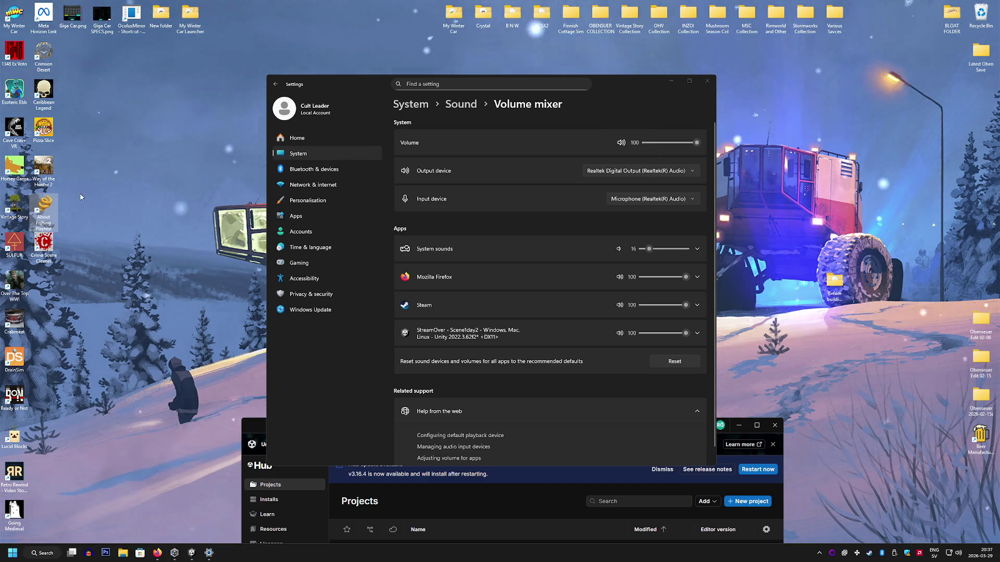
click(192, 552)
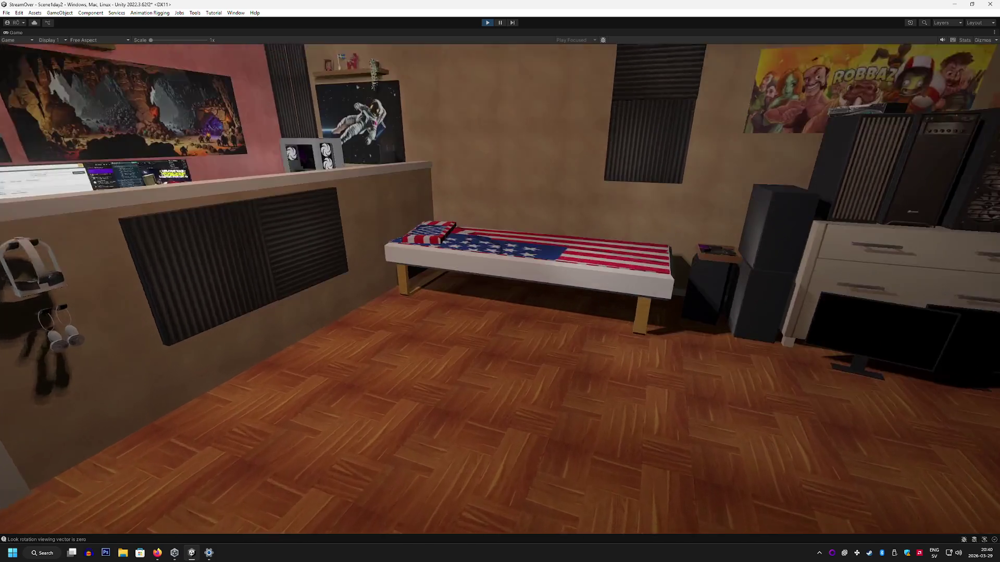
- Sleep in the bed and continue past the Huh? prompt into Scene1day3
key(e)
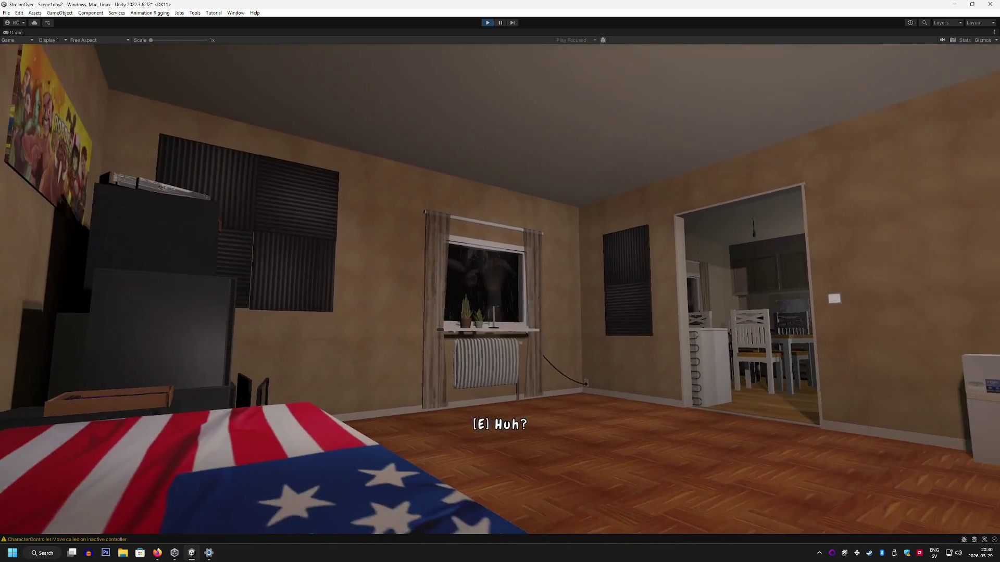
key(e)
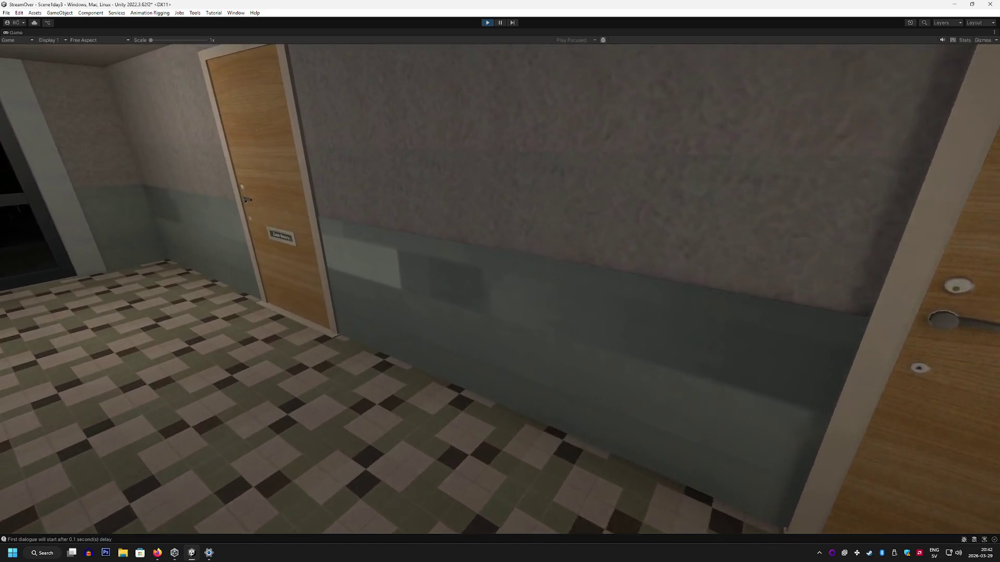
- Exit through the glass door and walk along the rainy sidewalk past the drainpipe
key(w)
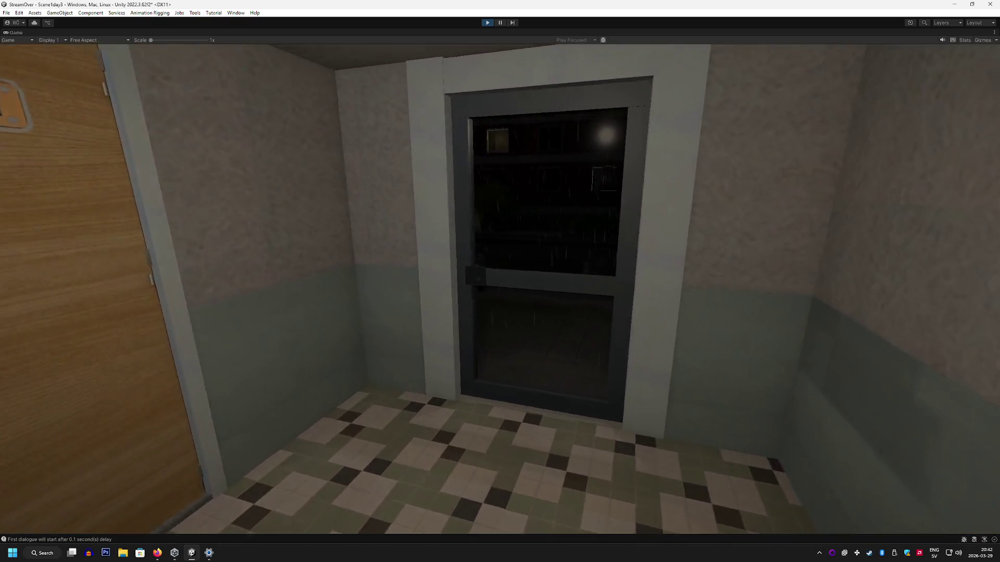
key(w)
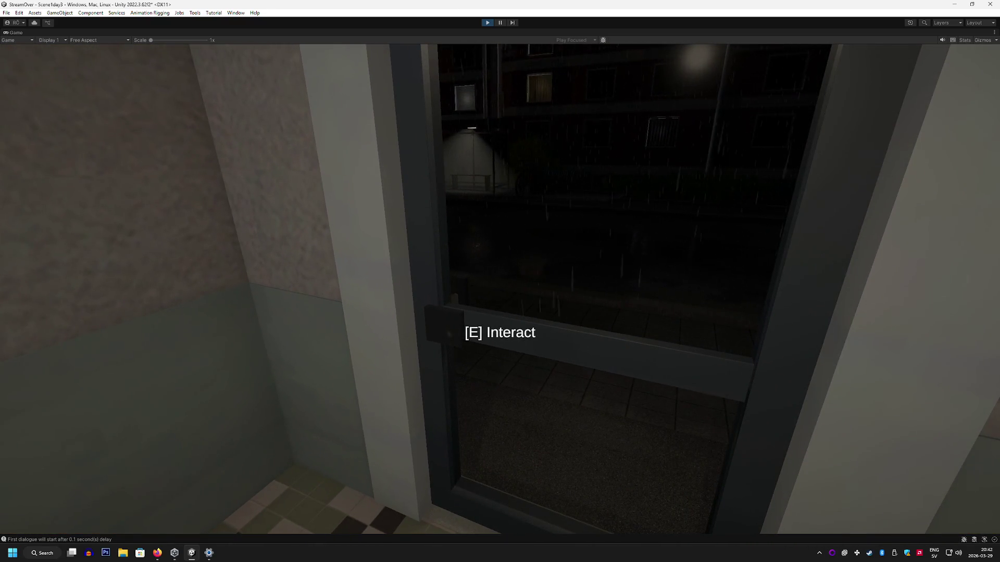
key(e)
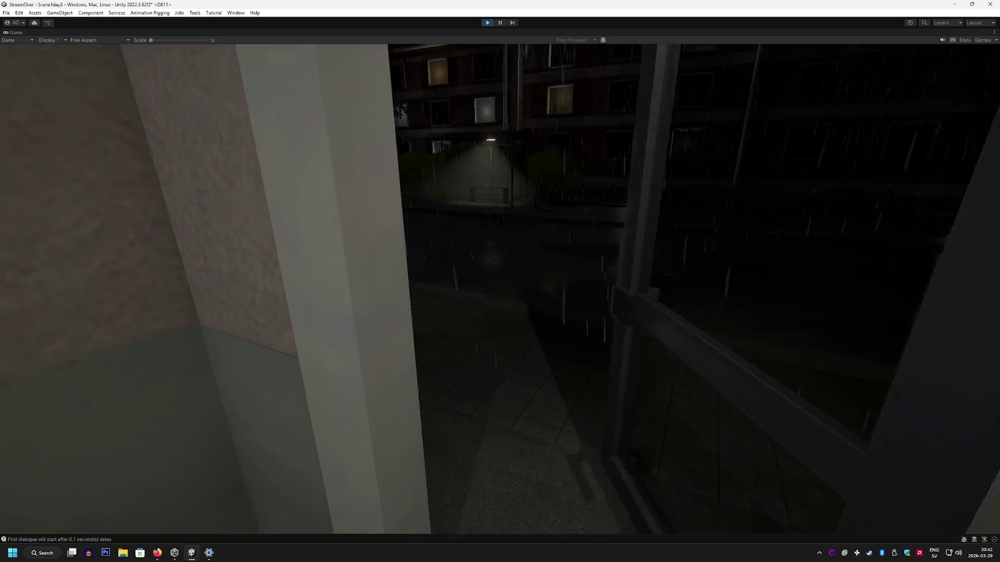
key(w)
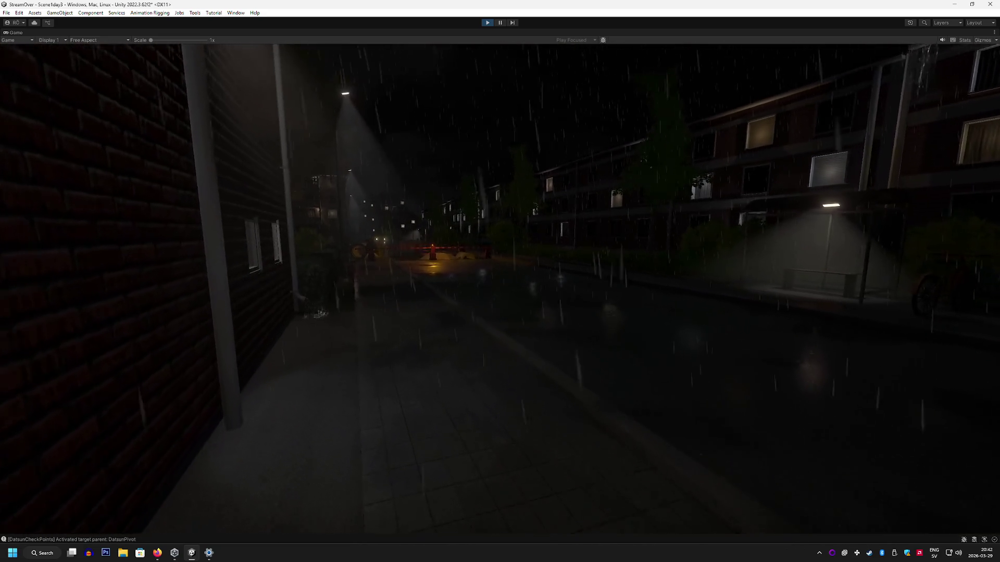
key(w)
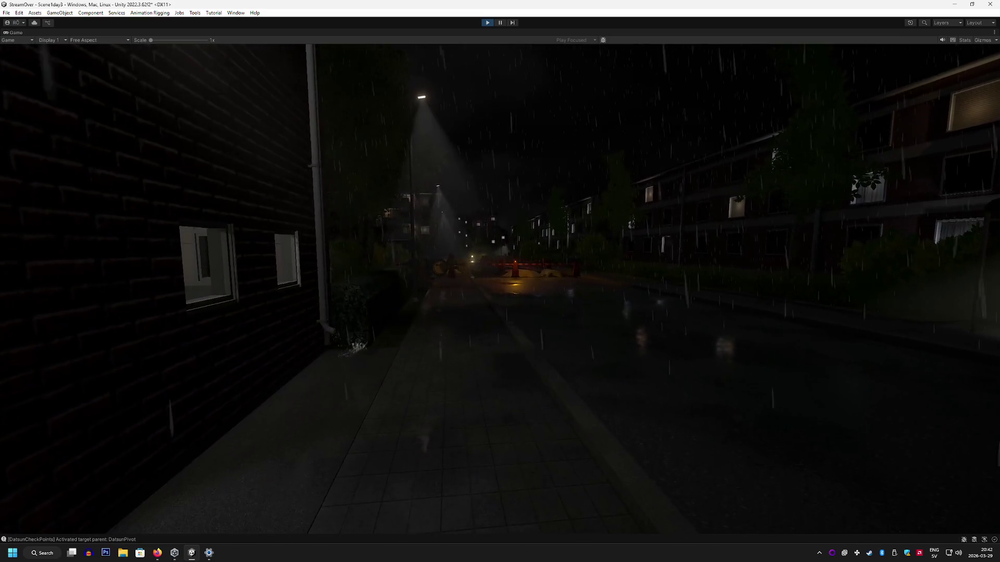
key(w)
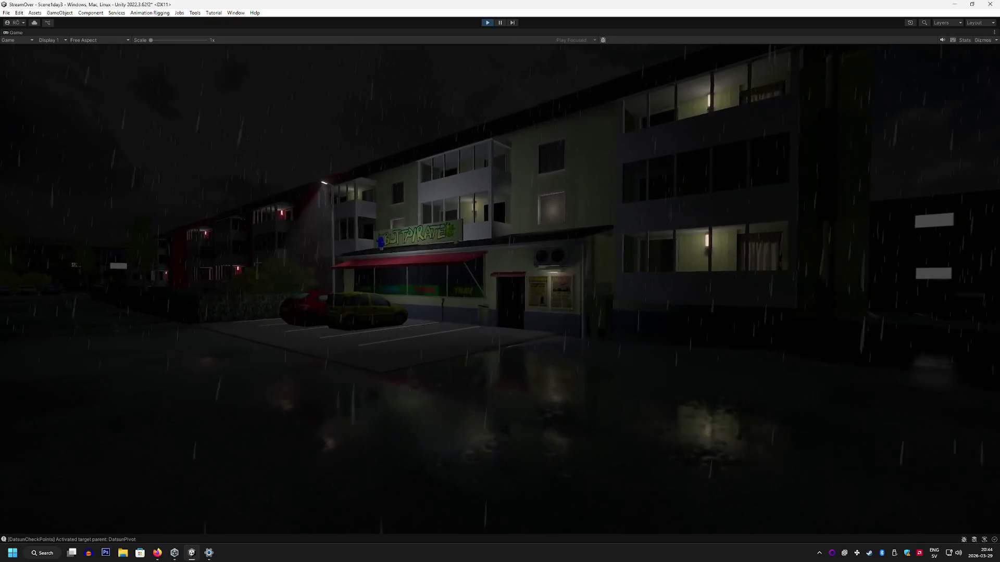
- Open Google Maps in a new browser tab via a 'google maps' search
key(alt+Tab)
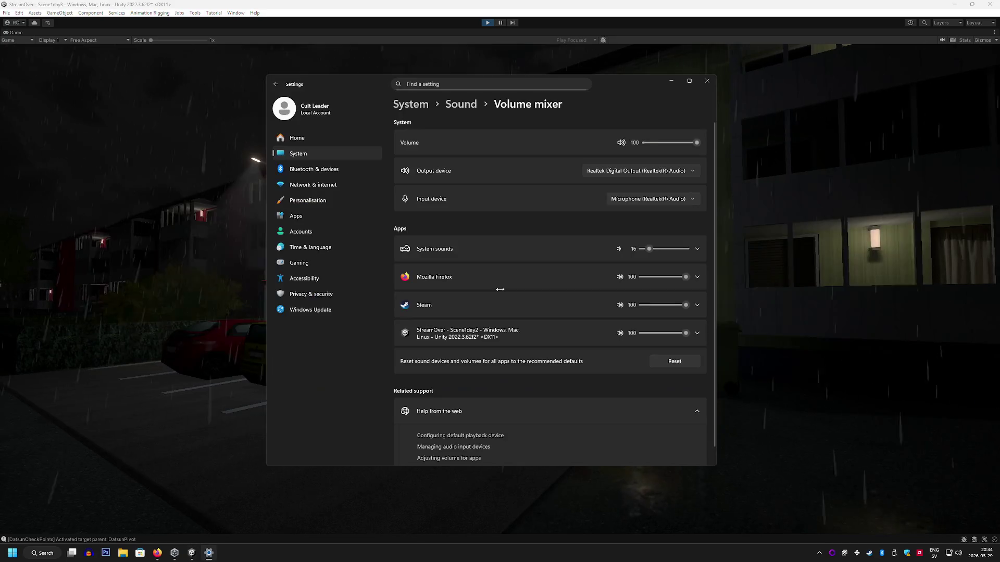
click(162, 556)
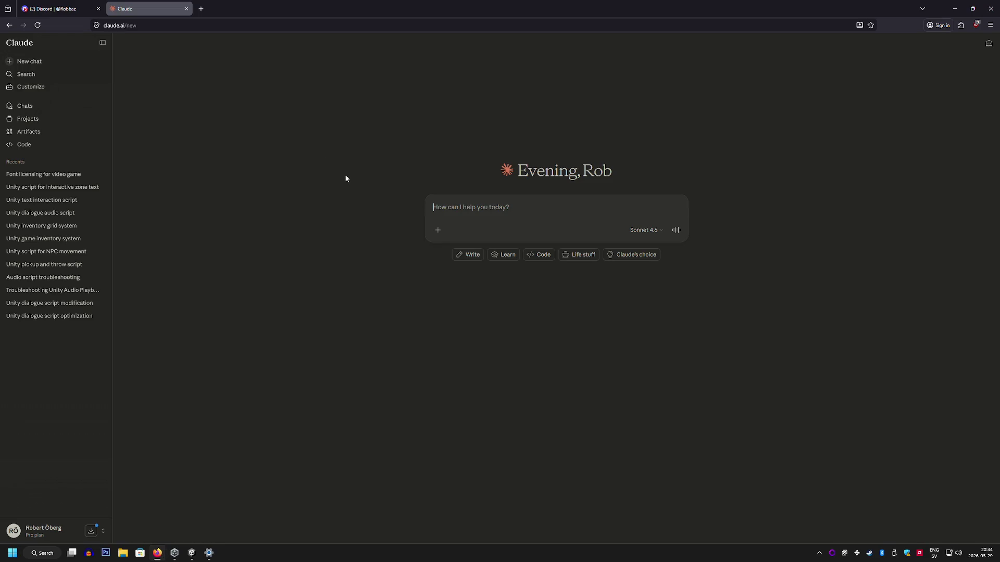
click(207, 6)
text(google map)
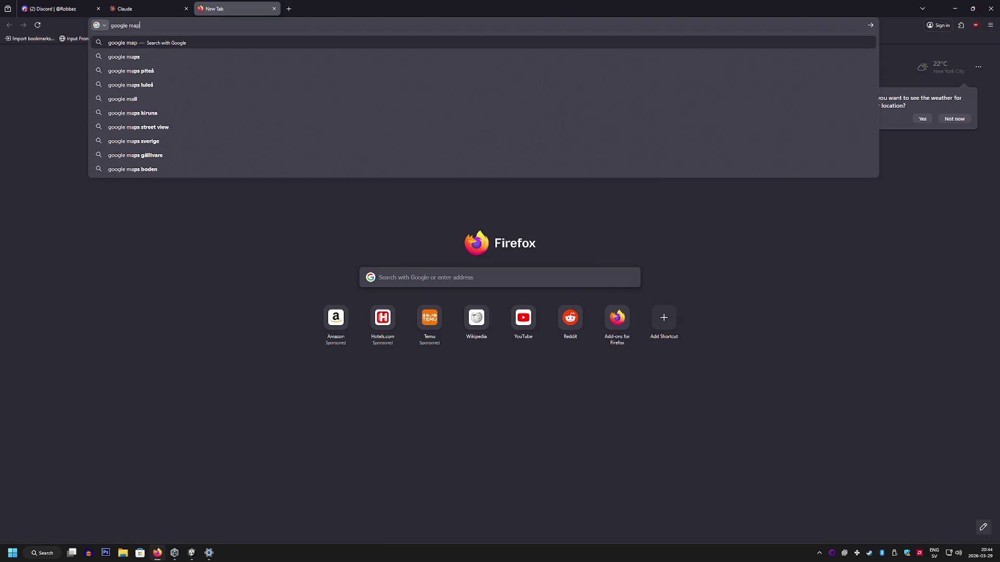
text(s)
key(Return)
click(176, 182)
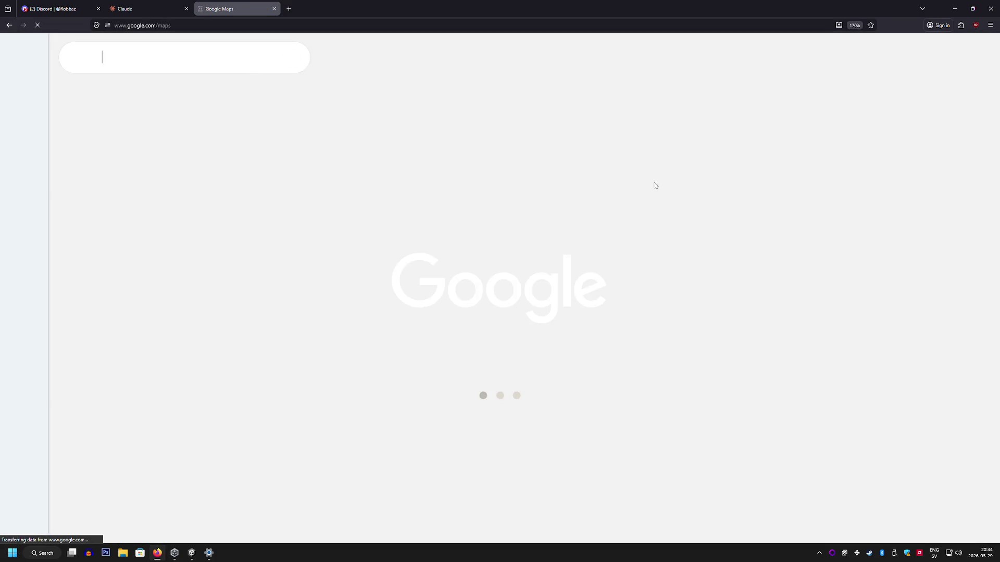
- Zoom and pan the Piteå map, then open Street View on Prästgårdsgatan
scroll(490, 211, up, 5)
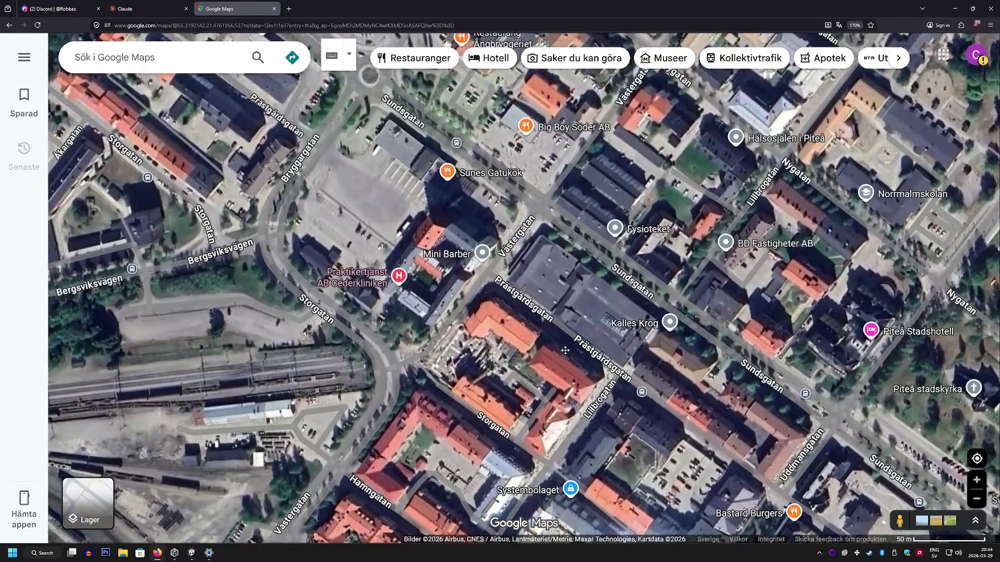
mouse_move(565, 350)
mouse_down()
mouse_move(300, 250)
mouse_move(603, 436)
mouse_up()
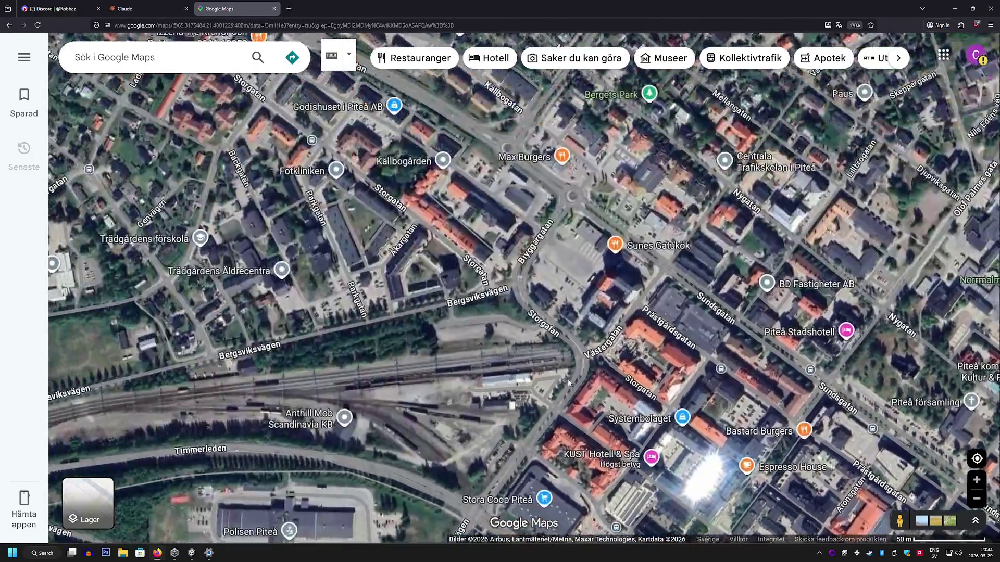
mouse_move(214, 89)
mouse_down()
mouse_move(527, 209)
mouse_move(505, 273)
mouse_up()
scroll(461, 241, up, 2)
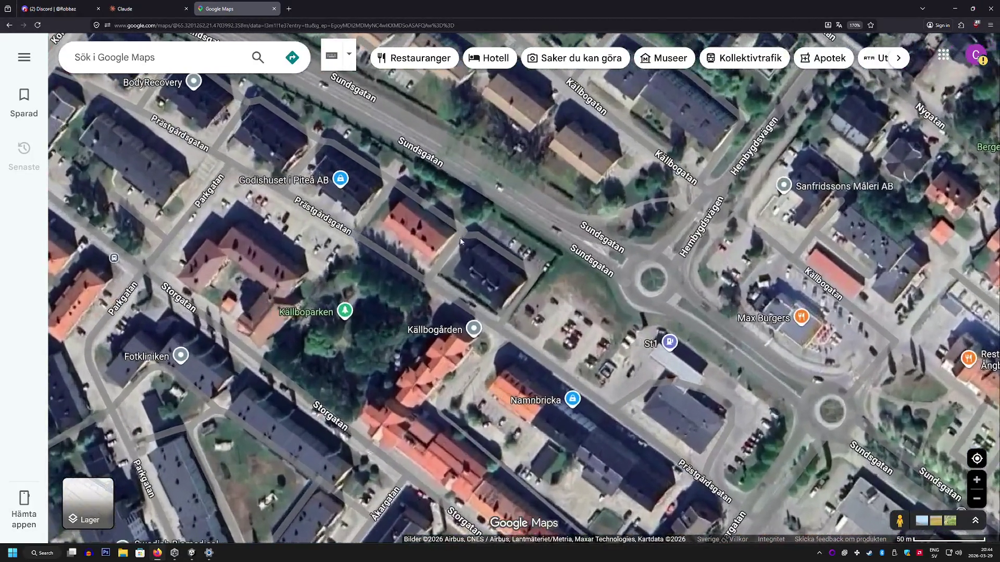
drag(900, 522, 615, 352)
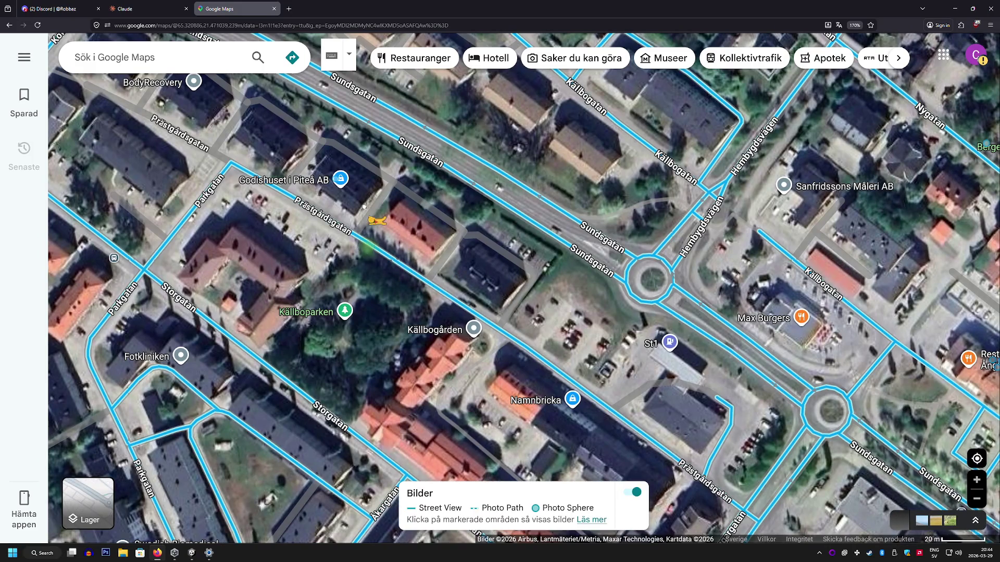
click(337, 186)
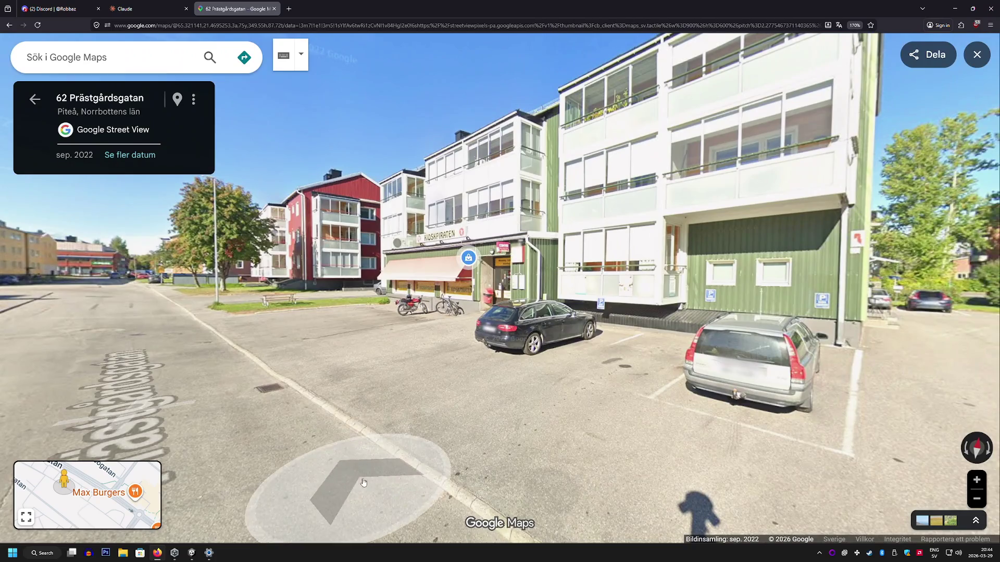
- Move forward in Street View to face the Kioskpiraten kiosk from several viewpoints
click(336, 478)
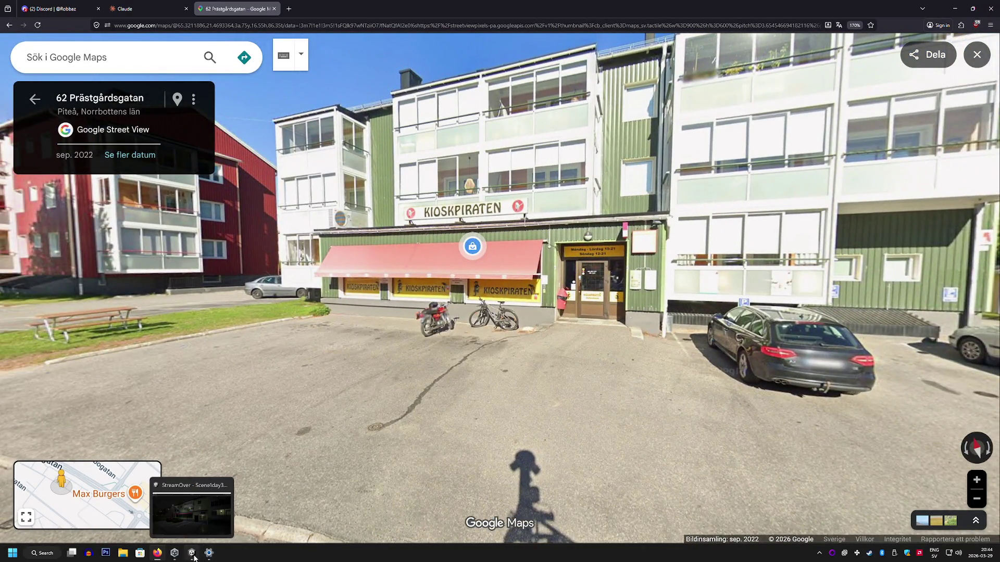
click(194, 557)
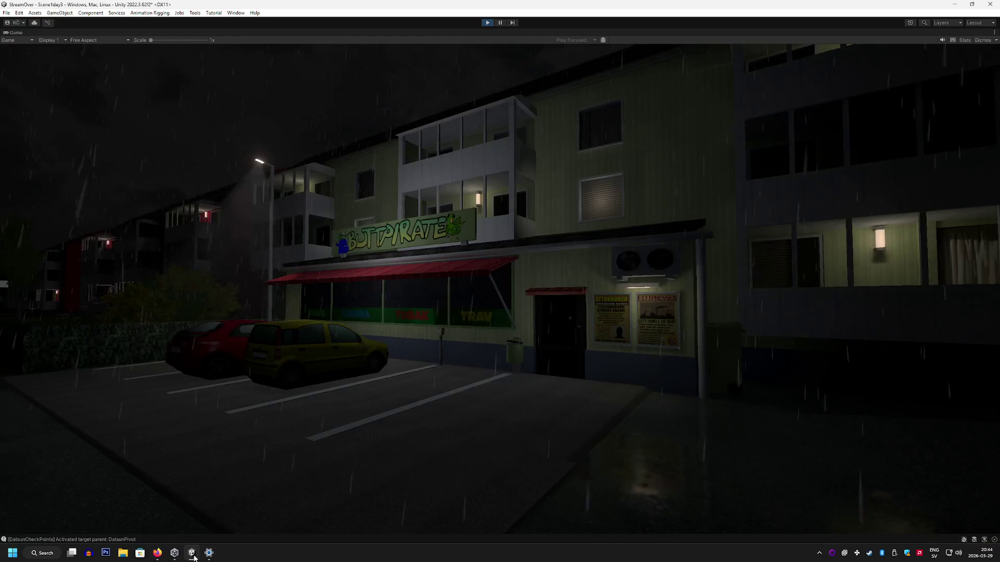
click(157, 552)
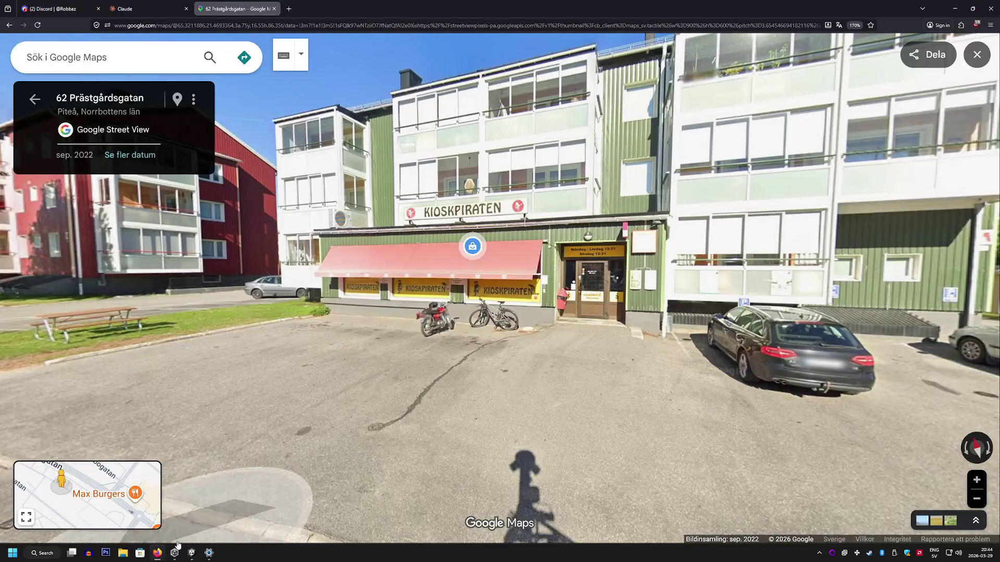
click(485, 401)
click(602, 435)
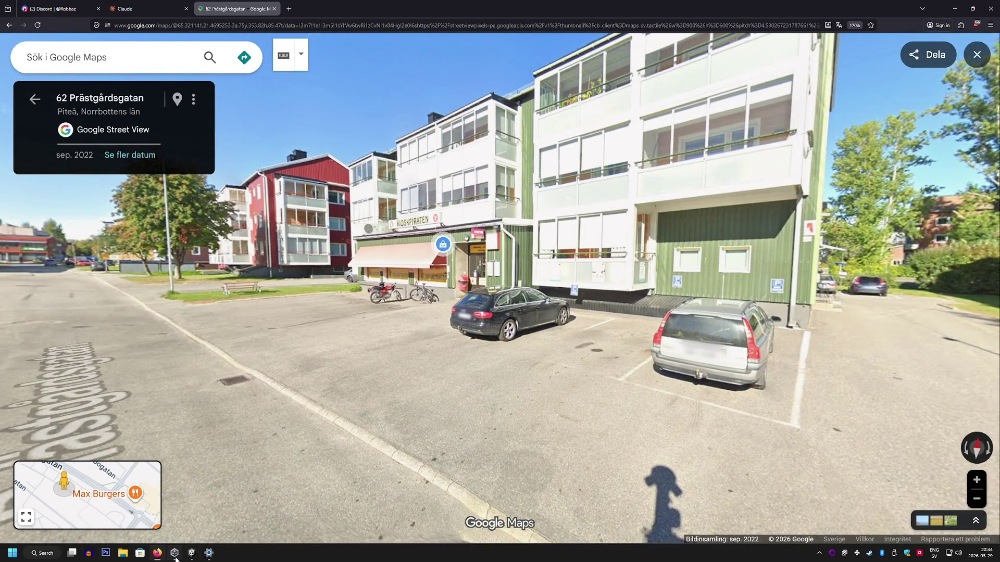
- Close Unity Hub and the Settings window from the Alt+Tab switcher
click(177, 558)
click(192, 553)
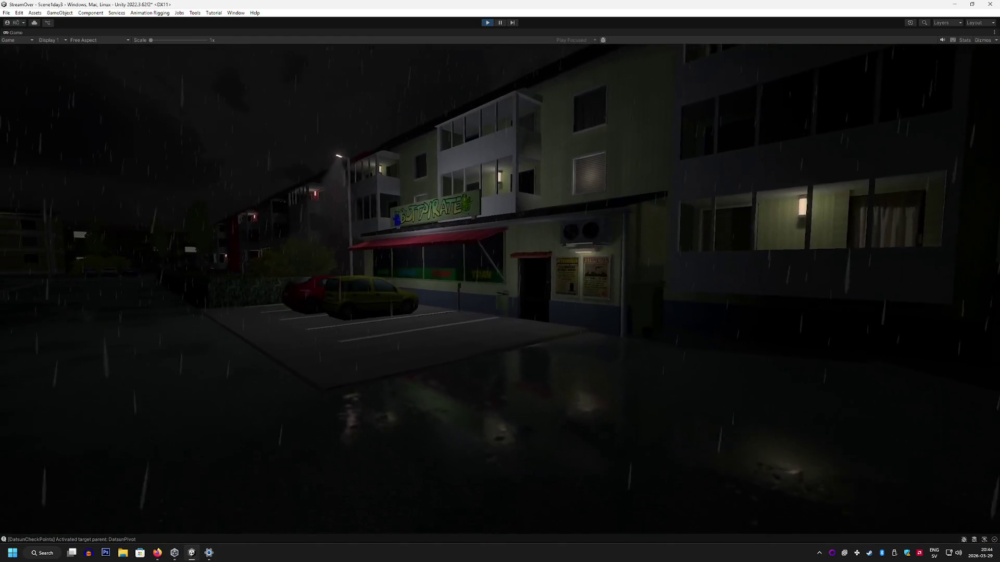
key(alt+Tab)
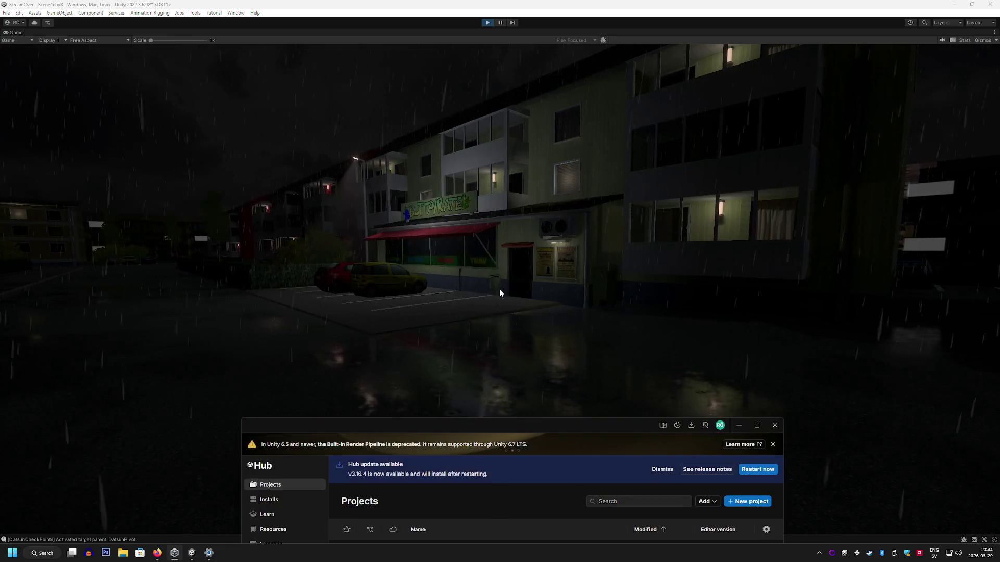
click(158, 551)
key(alt+Tab)
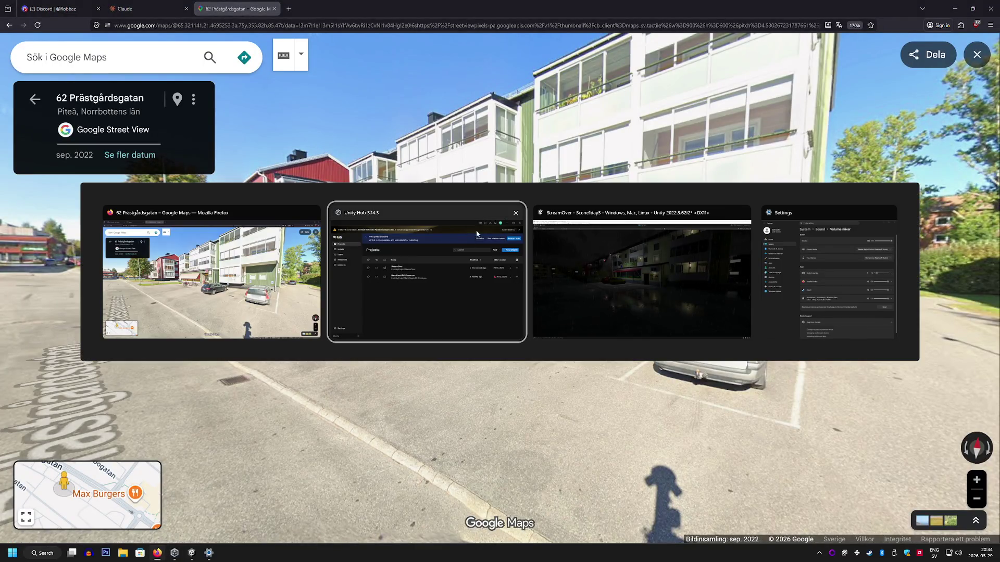
click(516, 212)
click(789, 214)
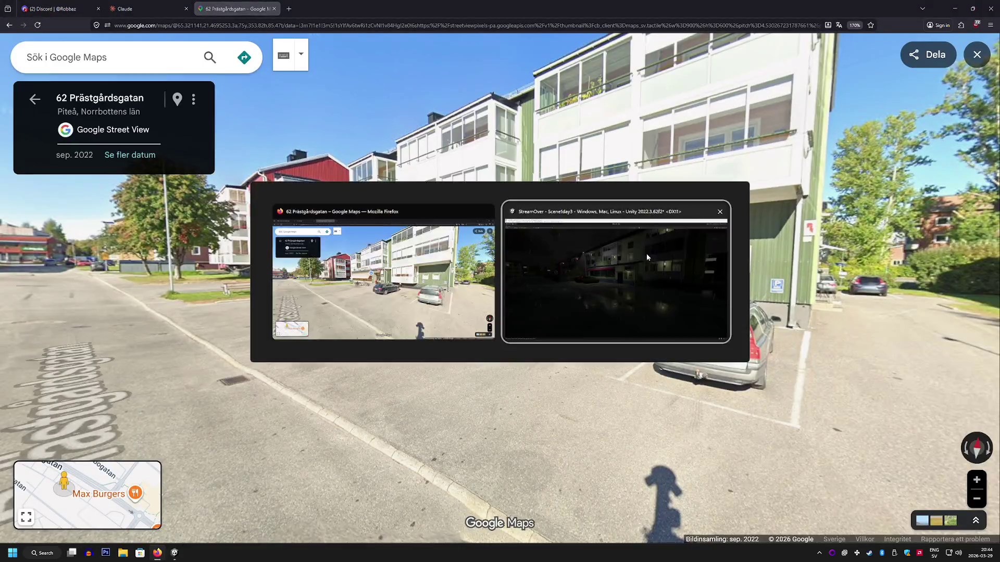
- Flip between the Unity game scene and the Street View photo to compare them
click(646, 257)
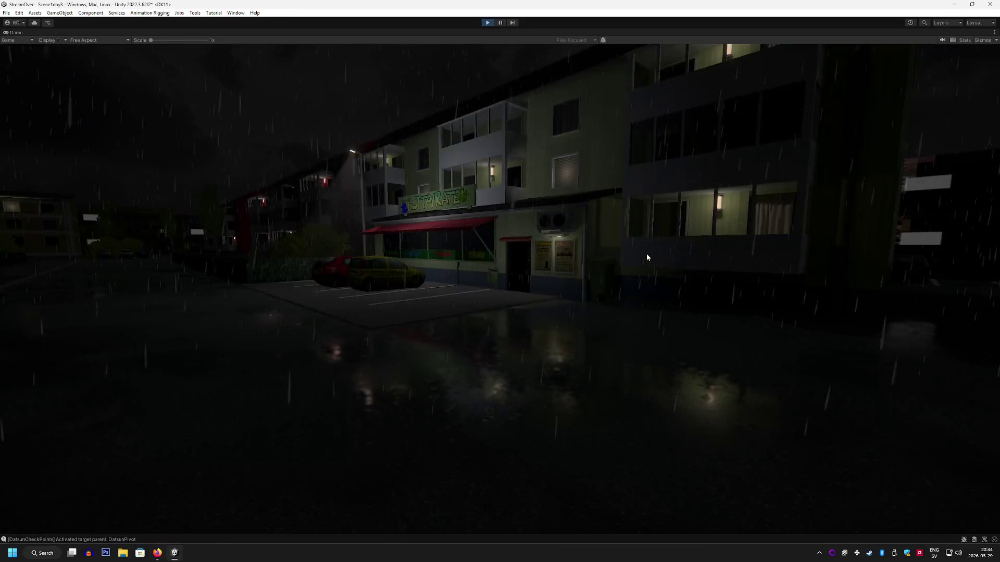
key(alt+Tab)
key(alt+Tab)
key(alt+Tab)
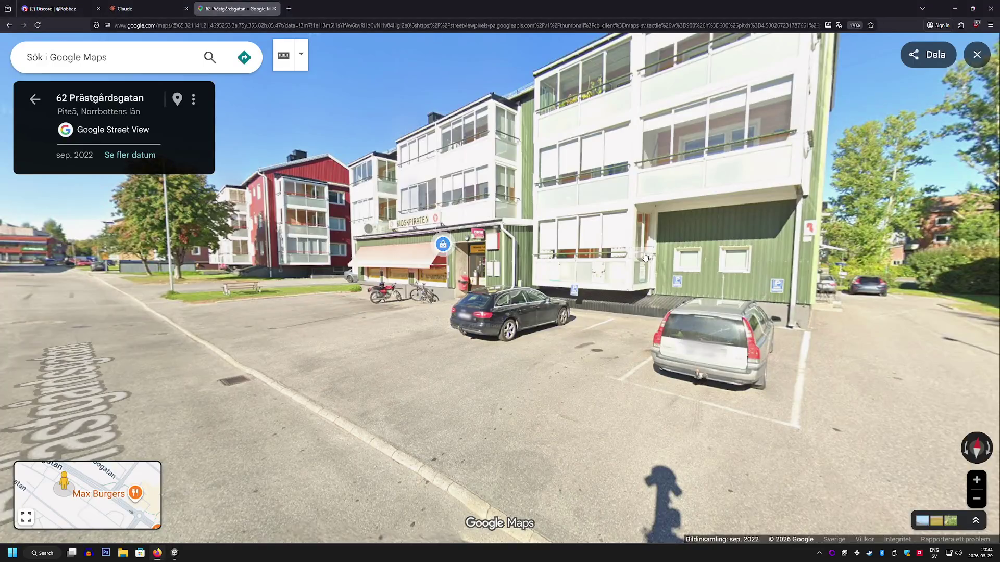
key(alt+Tab)
key(alt+Tab)
key(alt+Tab)
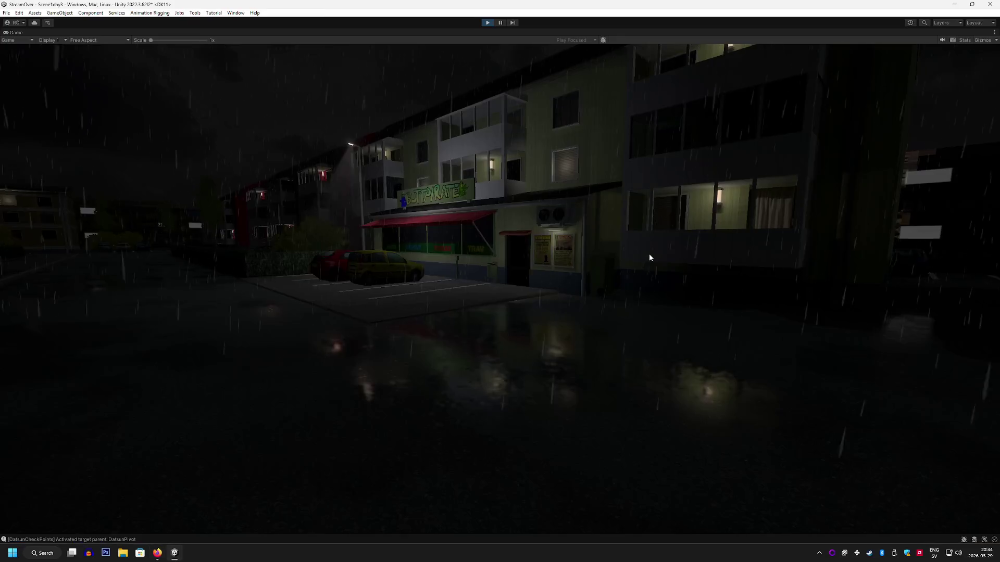
key(alt+Tab)
key(alt+Tab)
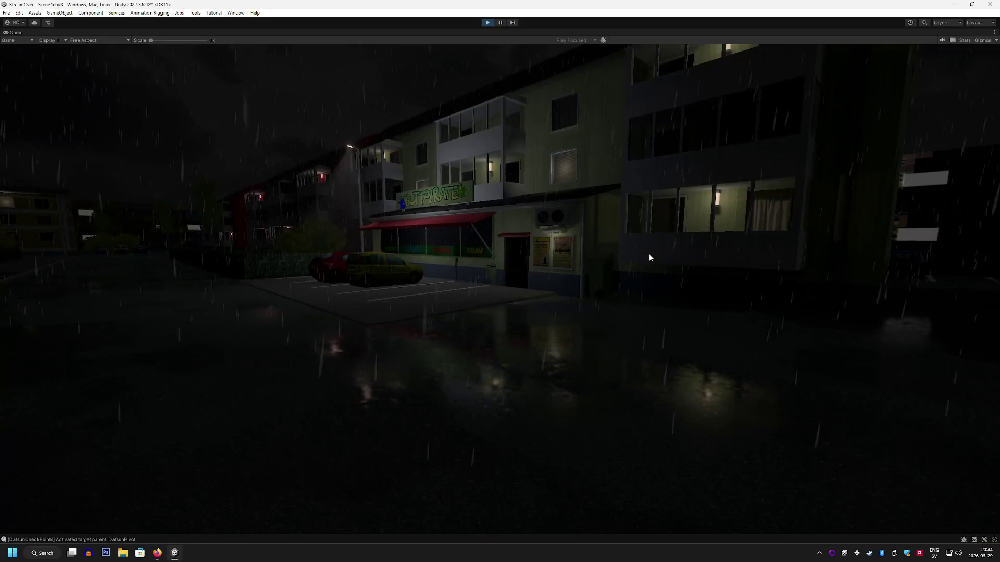
key(alt+Tab)
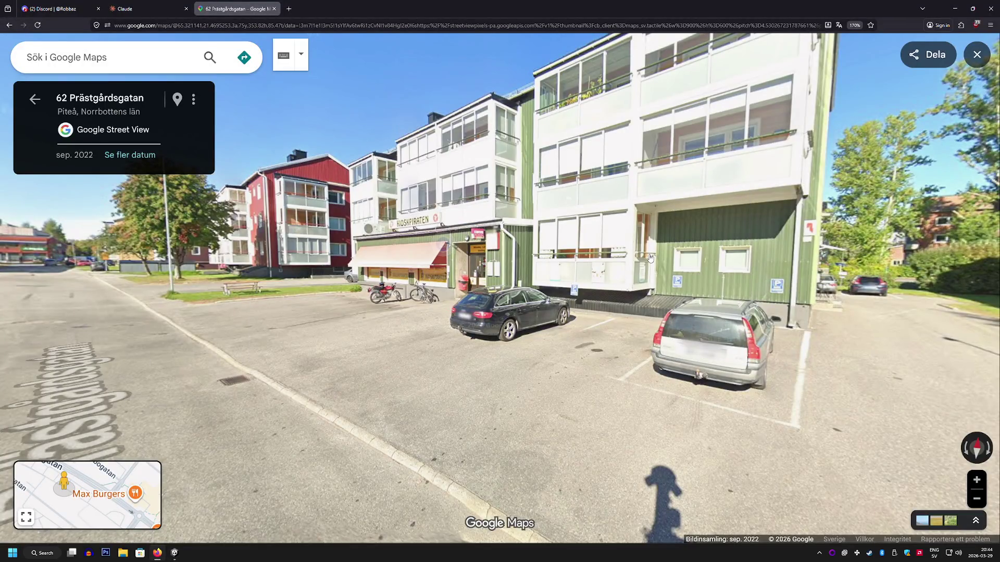
key(alt+Tab)
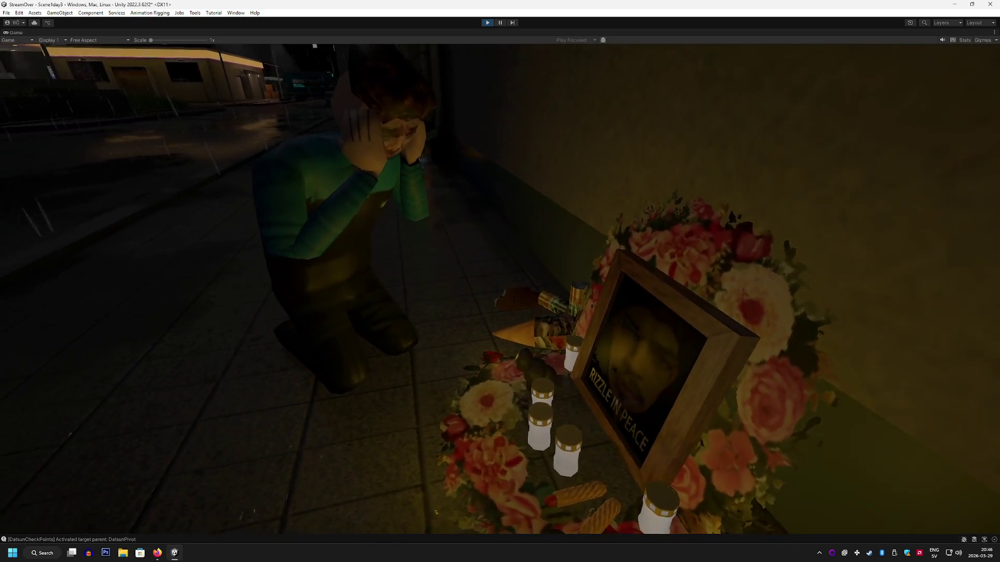
key(ctrl+s)
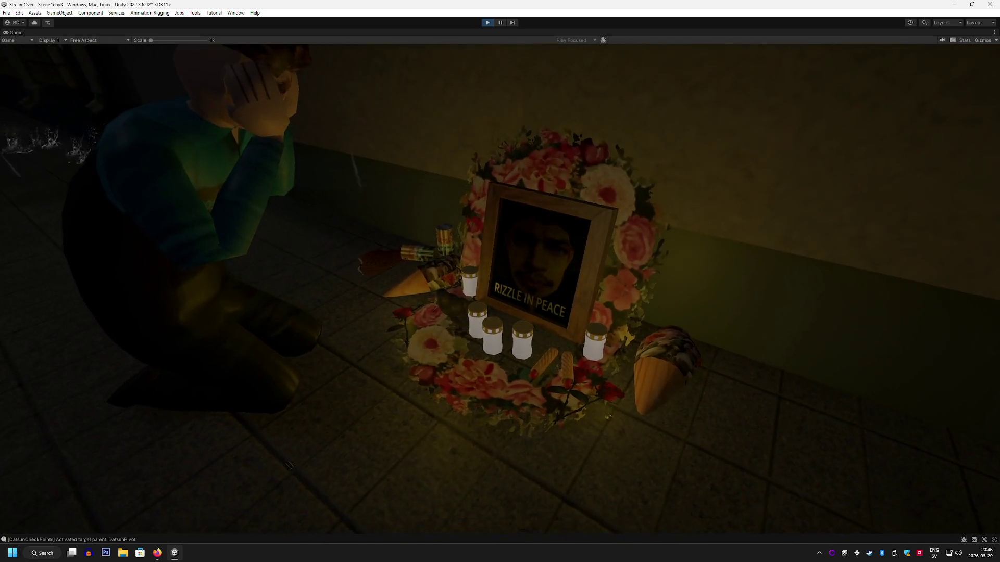
key(ctrl+s)
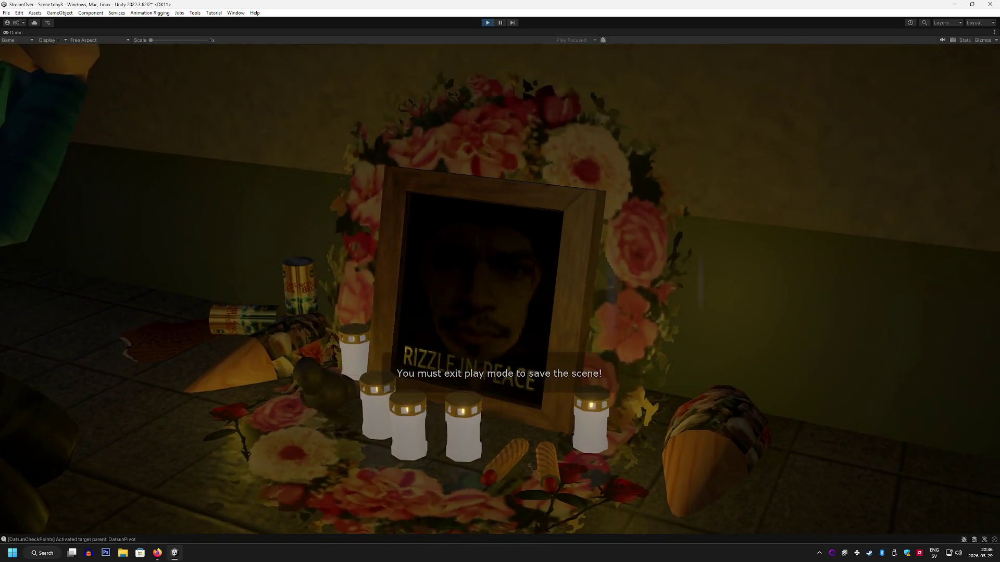
key(alt+Tab)
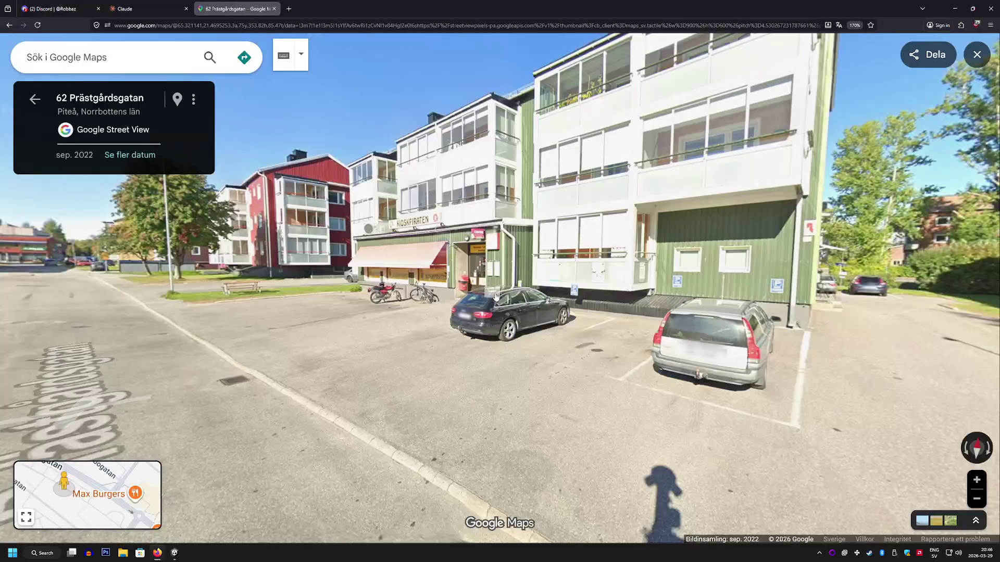
- Lower System sounds to 21 in the volume mixer, then bring the Unity game back
right_click(958, 555)
click(952, 519)
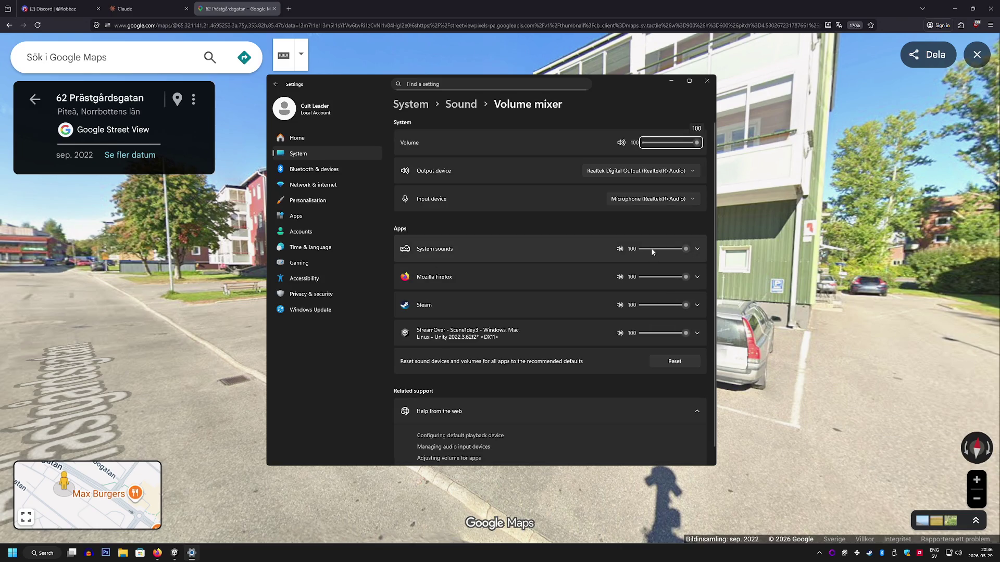
click(707, 81)
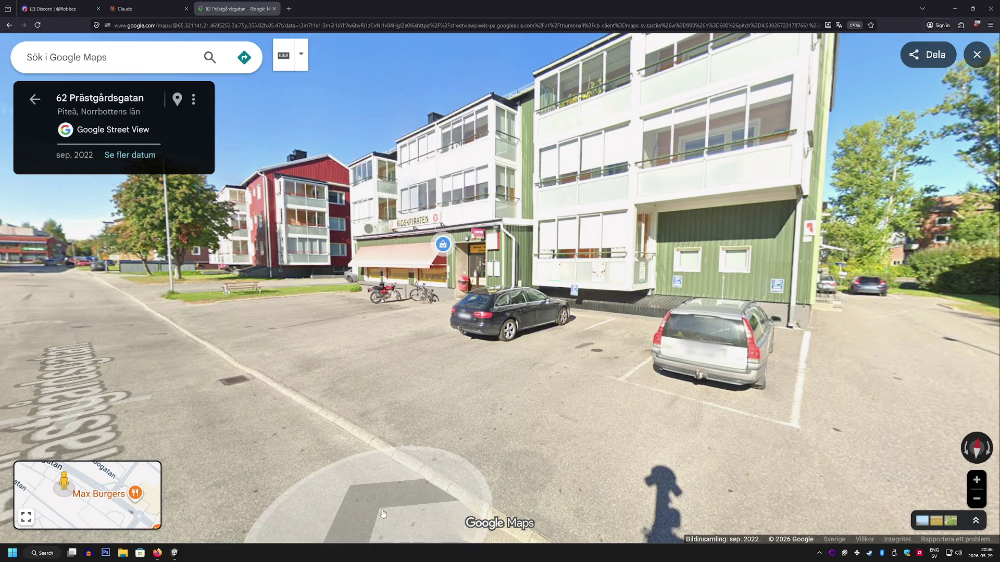
click(174, 553)
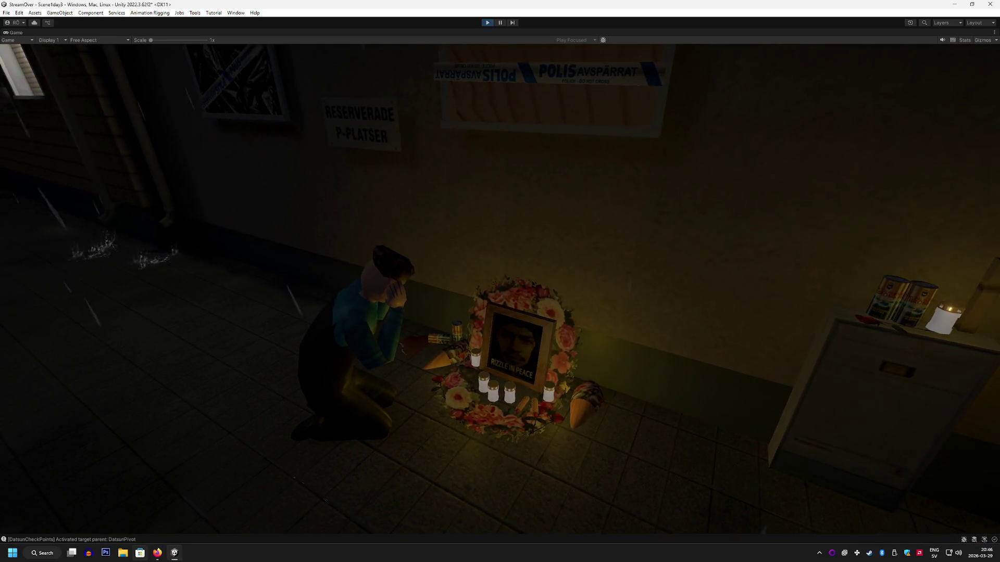
- Walk from the candlelit memorial into the shop up to the police officers' table
mouse_move(72, 553)
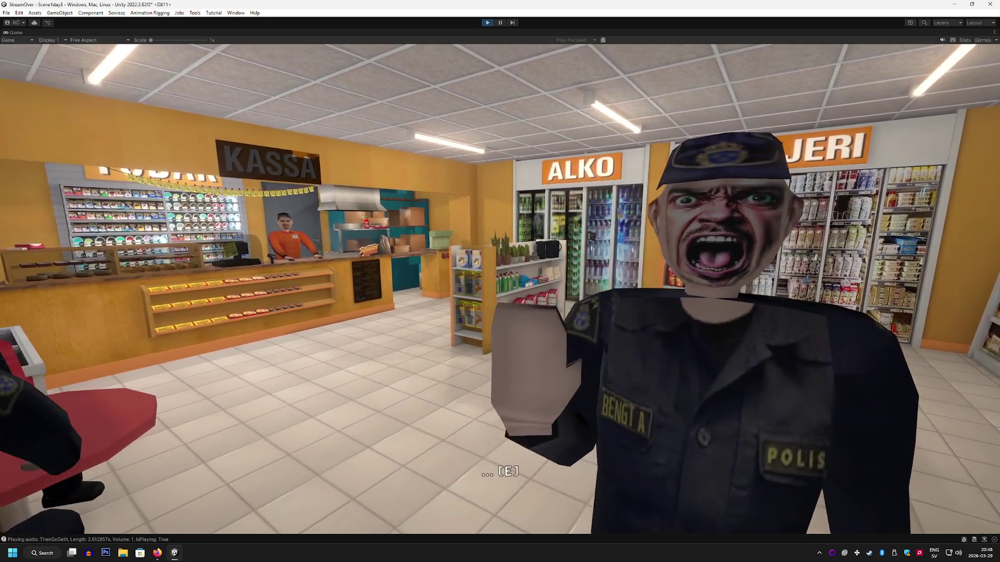
- Talk to the police officer, take the box from the cashier, and drop it by the table
key(e)
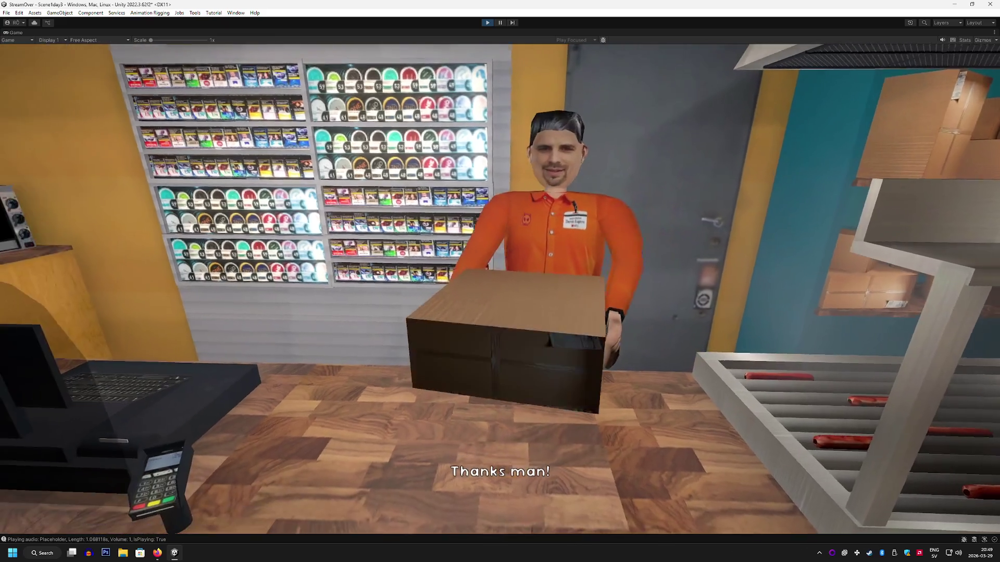
key(f)
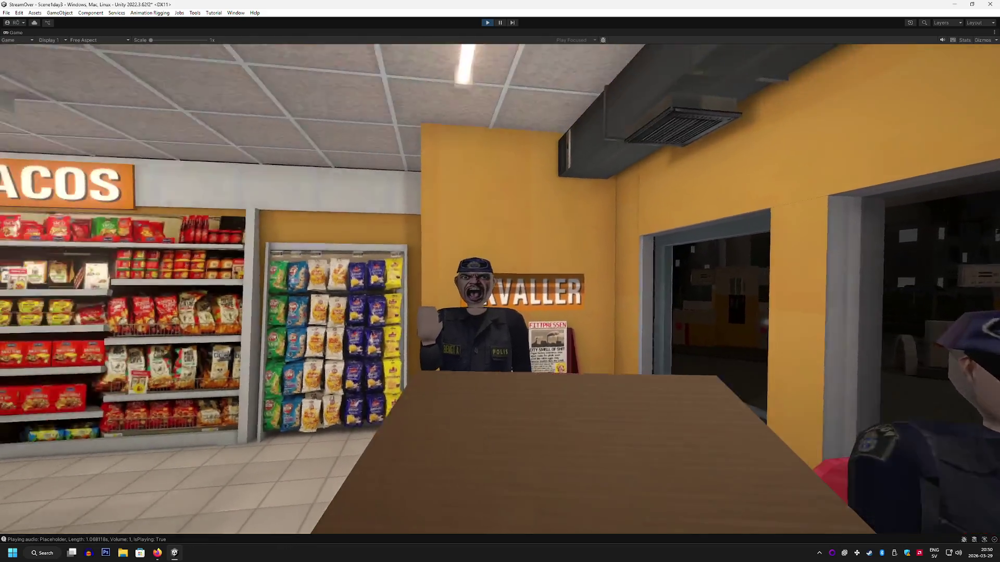
key(f)
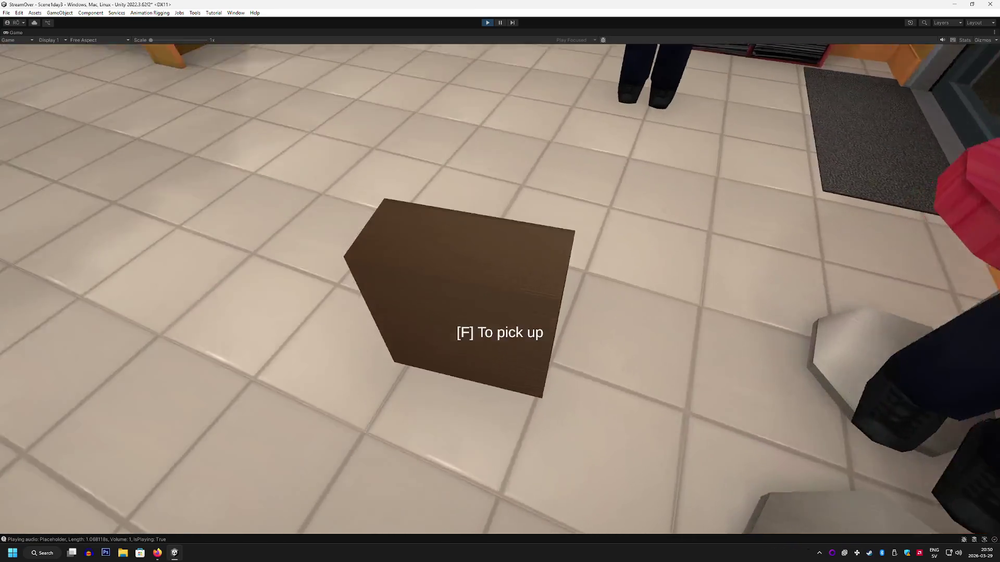
- Pick the box back up and carry it across the parking lot down the rainy street
key(f)
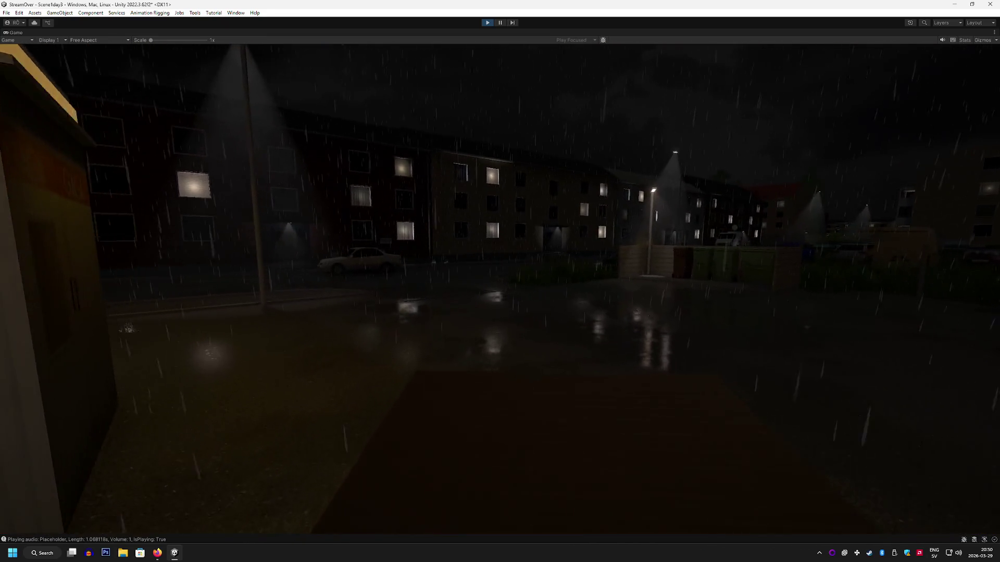
key(w)
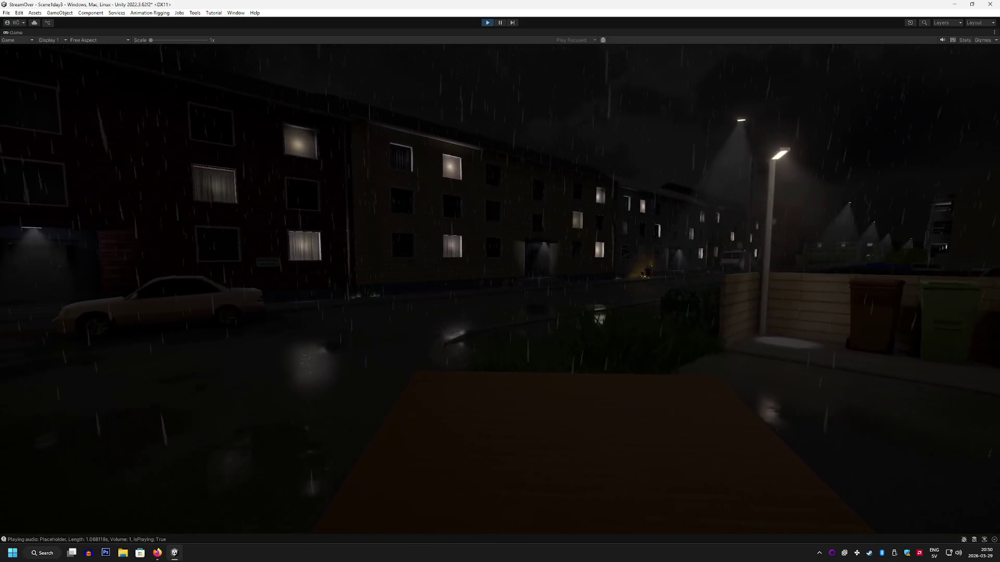
key(w)
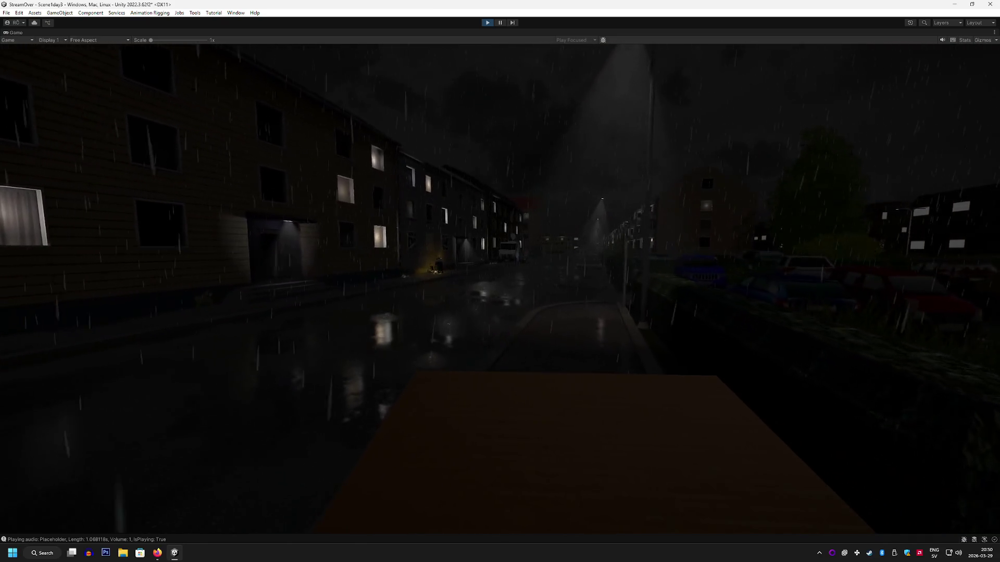
key(a)
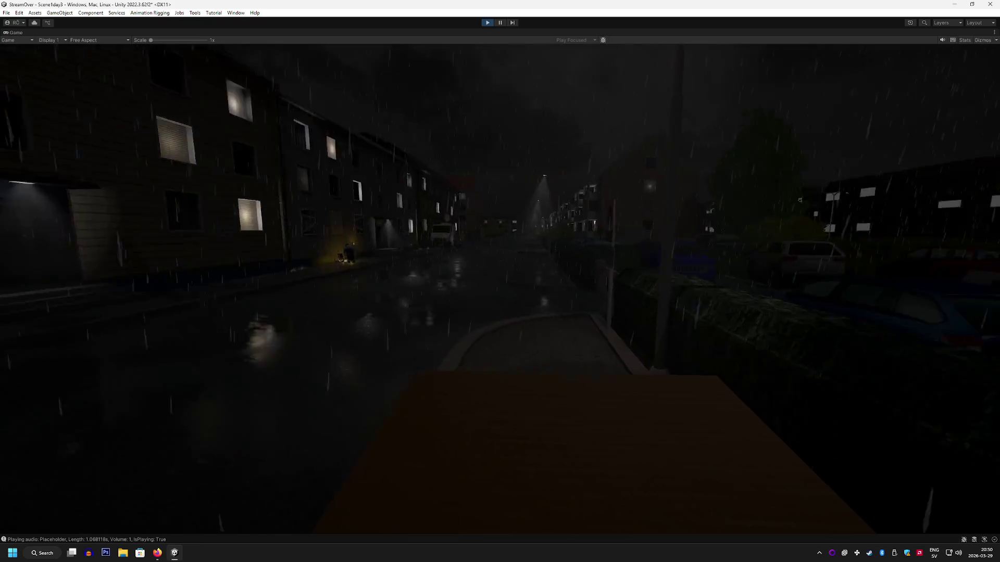
key(w)
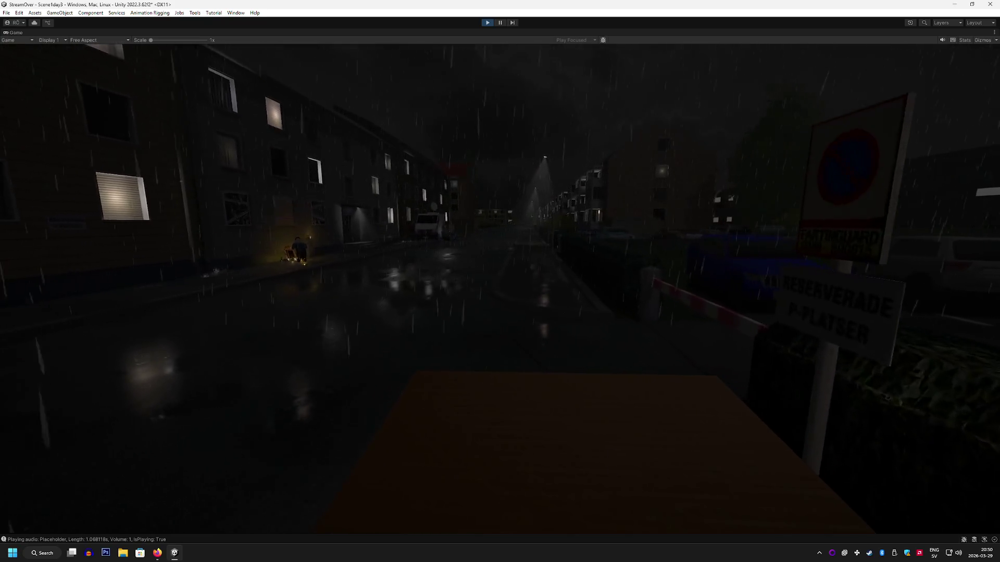
- Look along the street, then walk up to the news van and reporters
key(a)
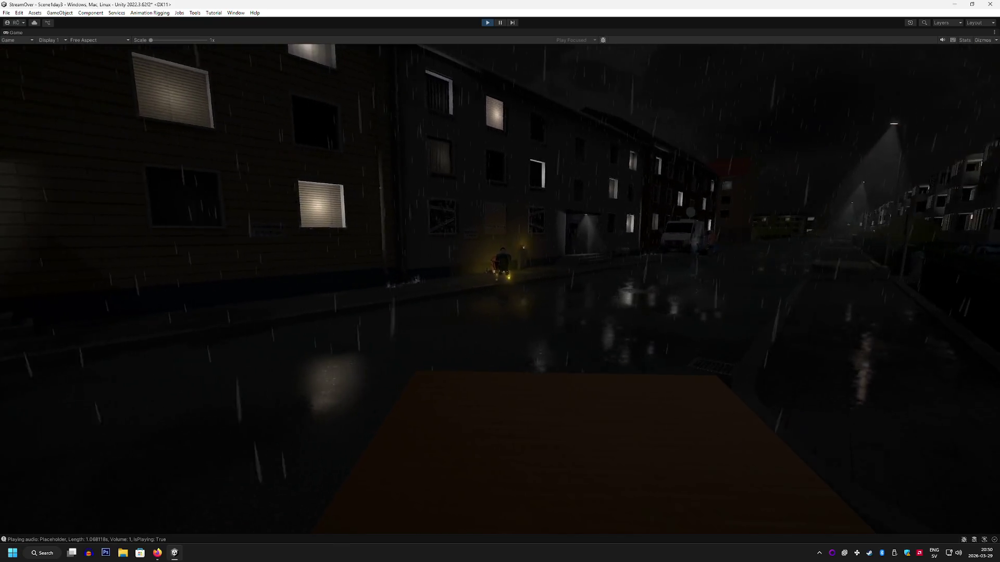
key(d)
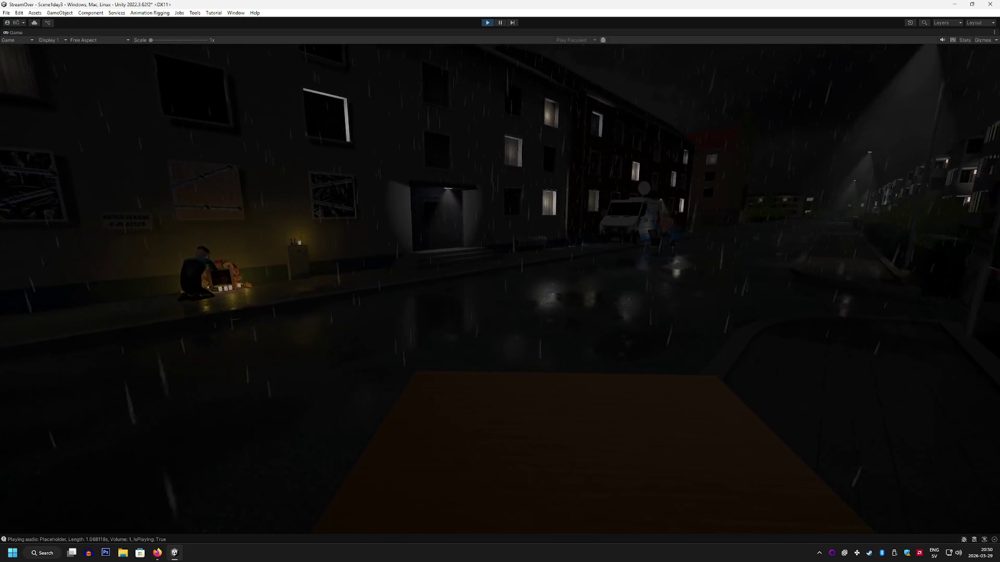
key(d)
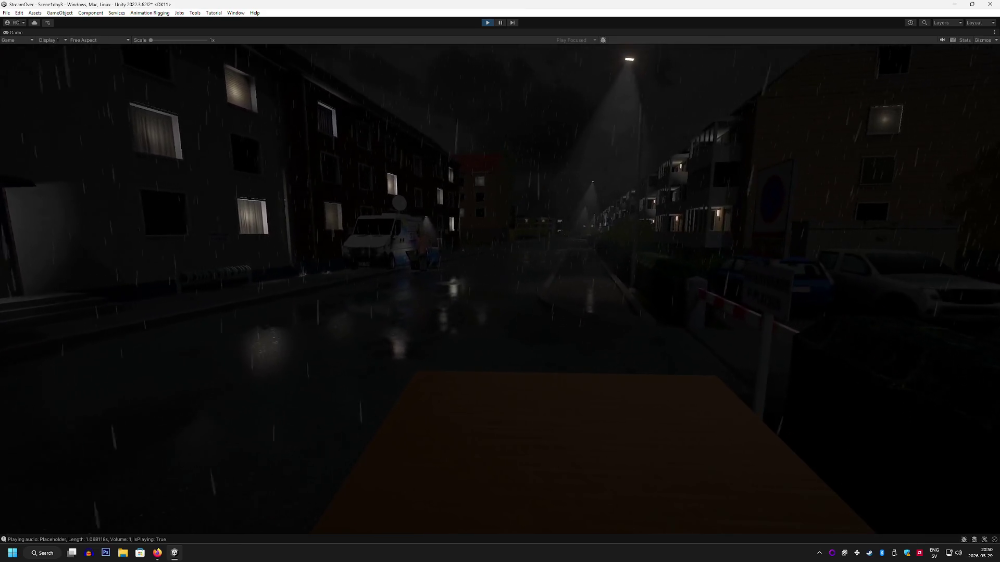
key(a)
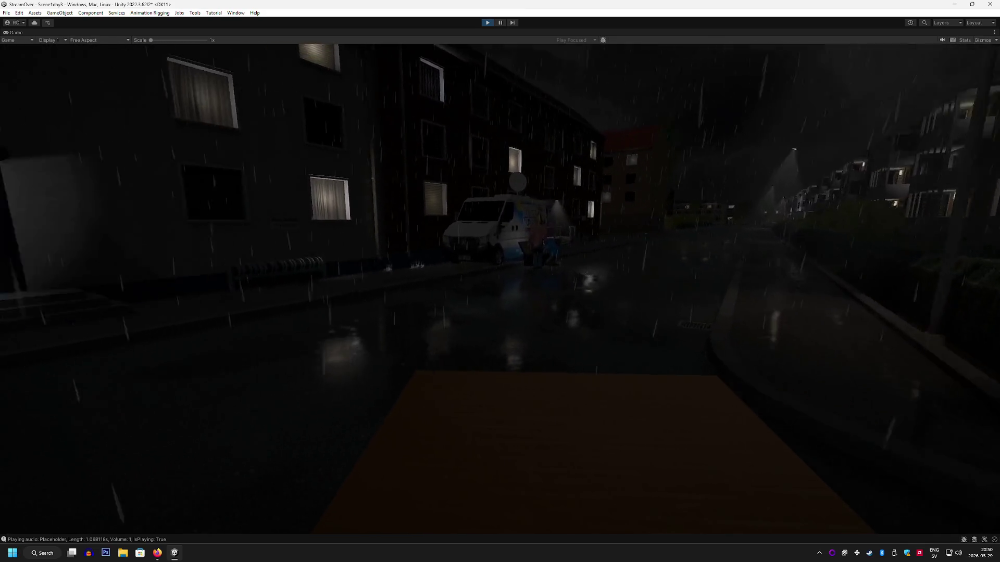
key(w)
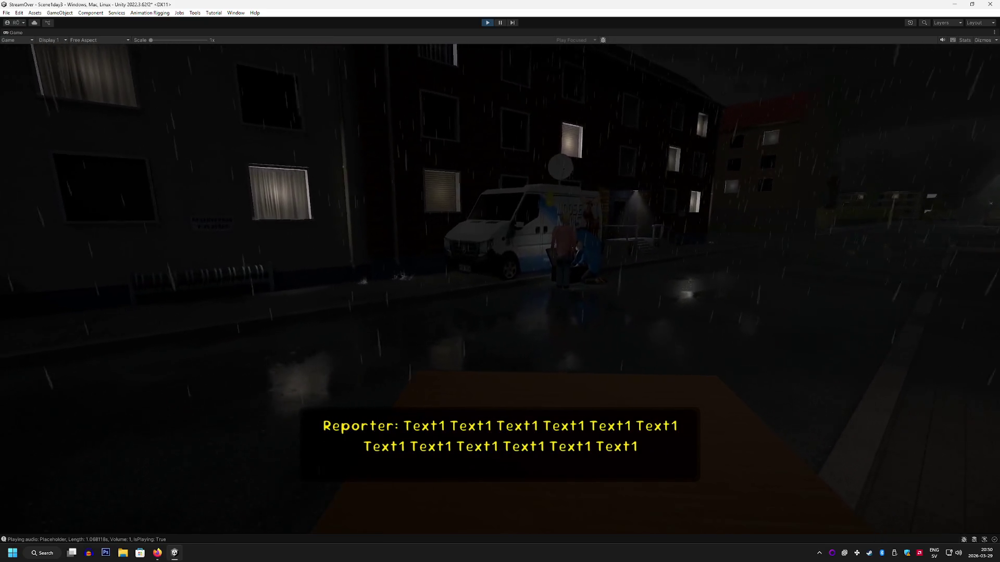
key(w)
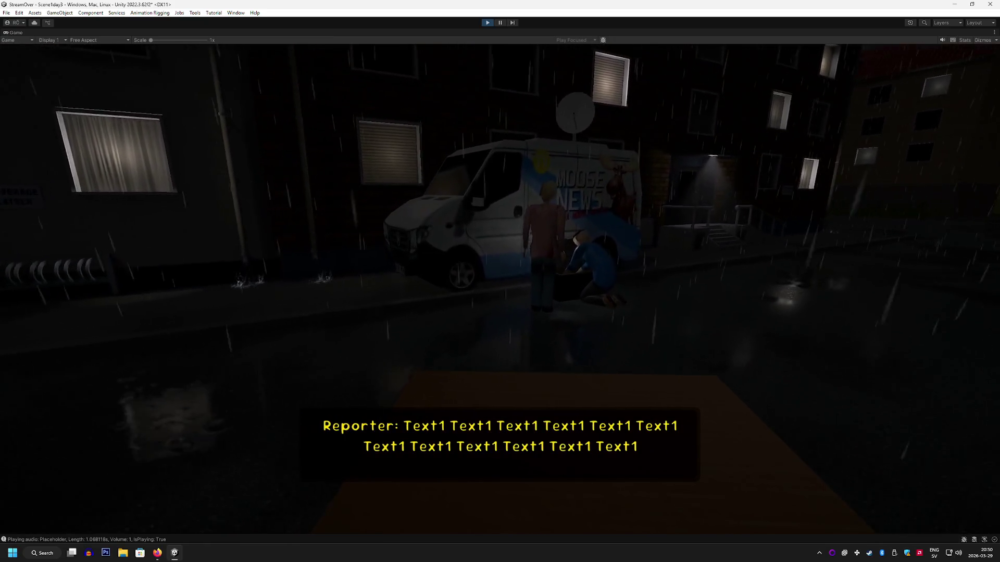
key(w)
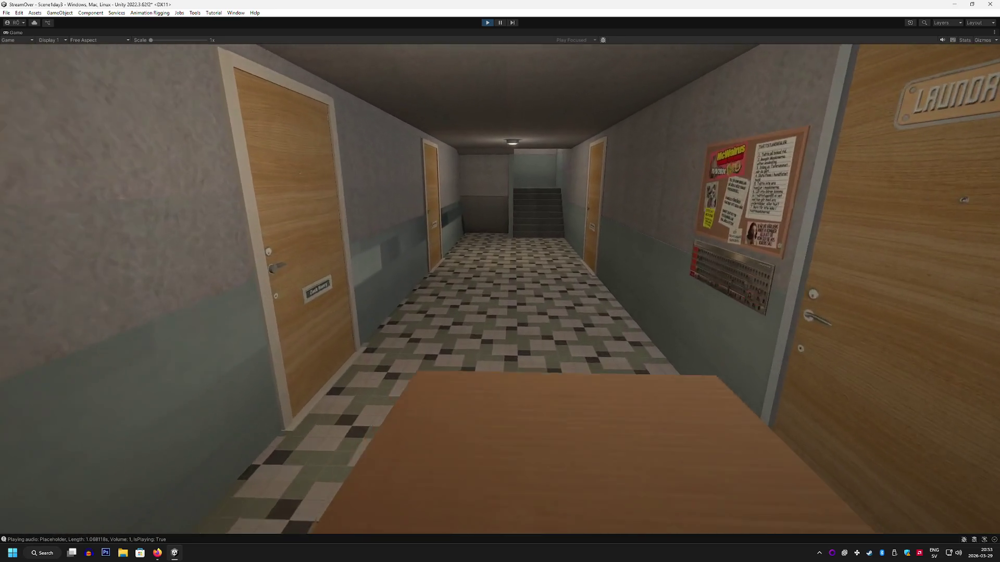
- Enter the Laundry Room, then carry the box back down the corridor and up the stairs
key(e)
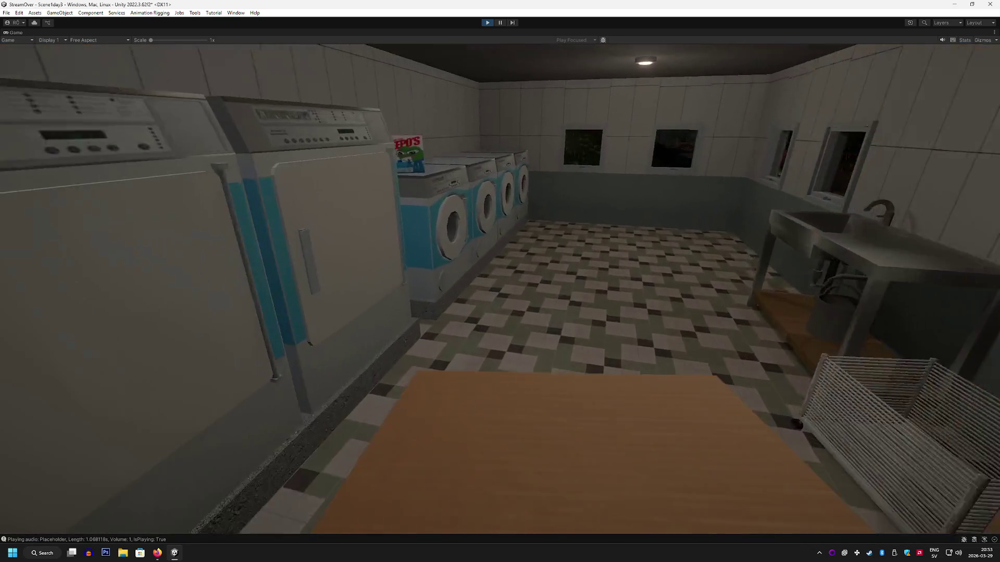
key(w)
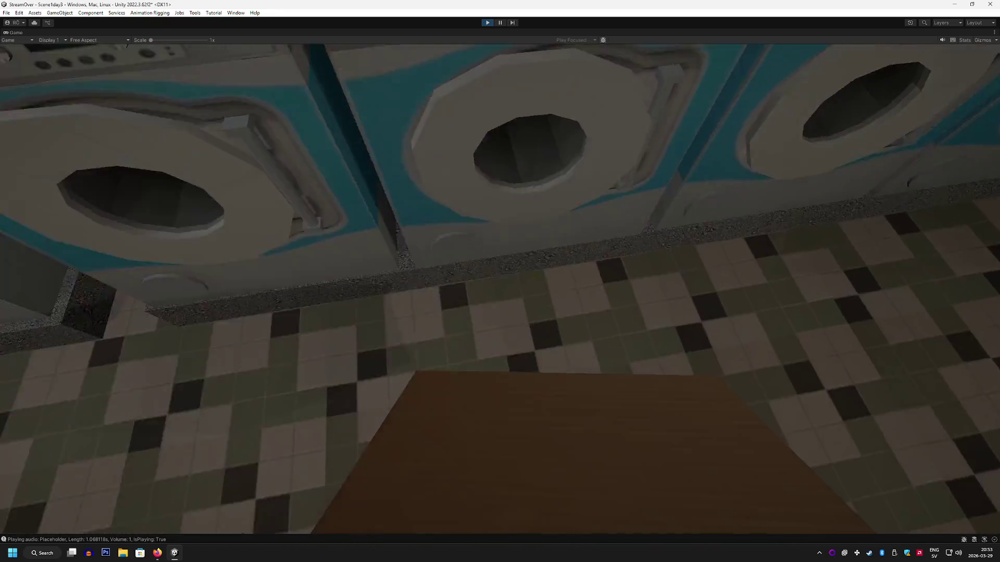
key(w)
key(w)
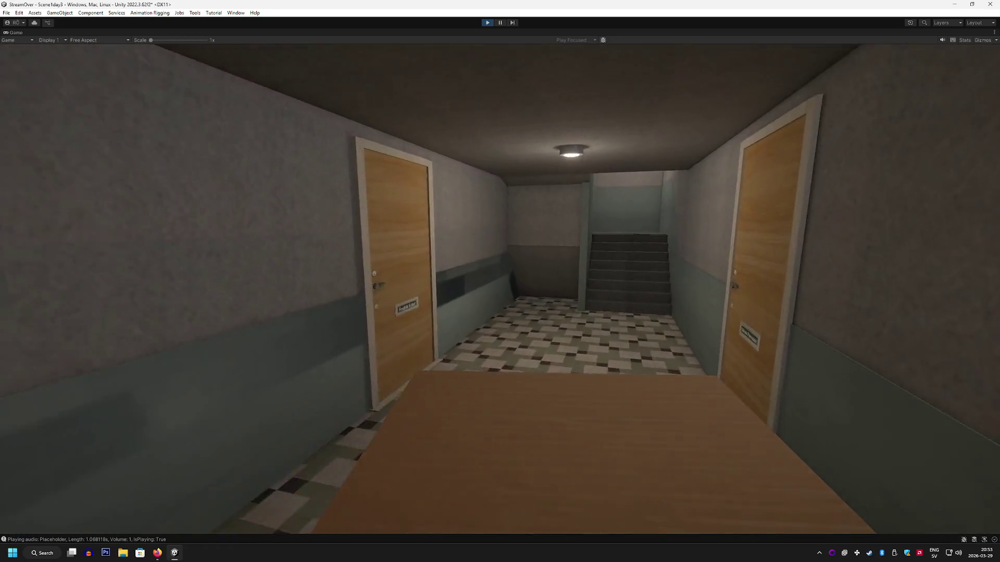
key(w)
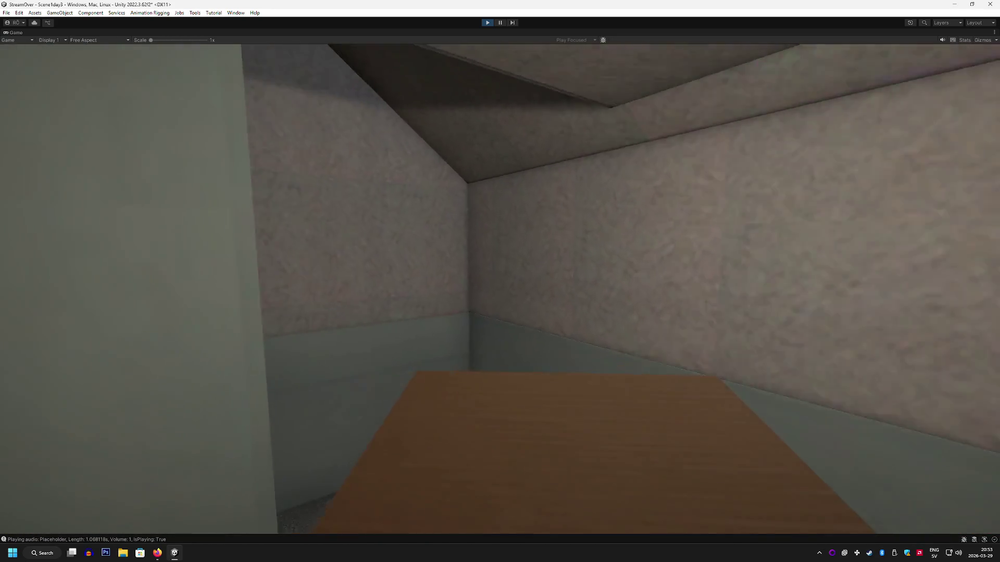
key(w)
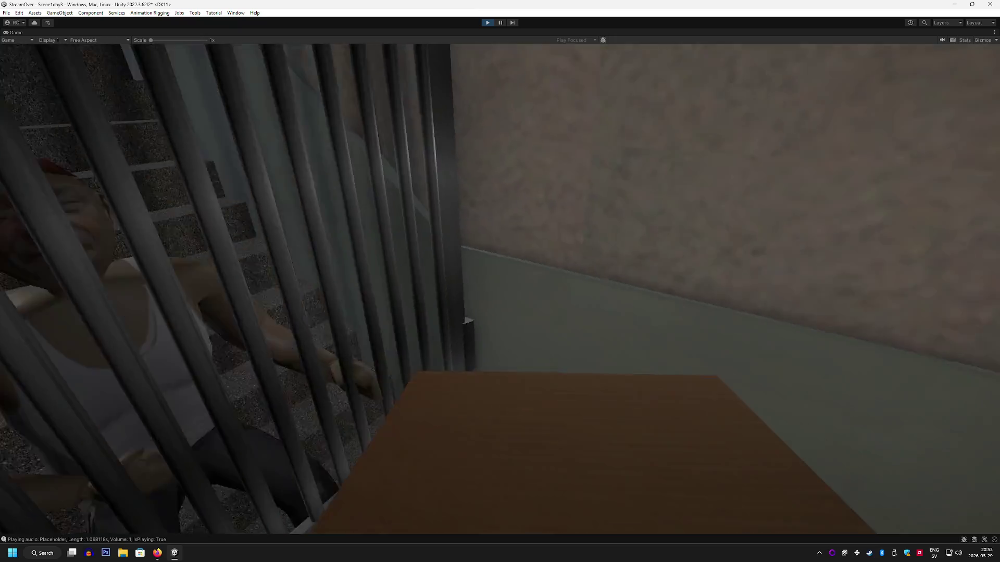
- Cross the pink-walled room and kitchen, open the front door, and exit to the stairwell
key(w)
key(w)
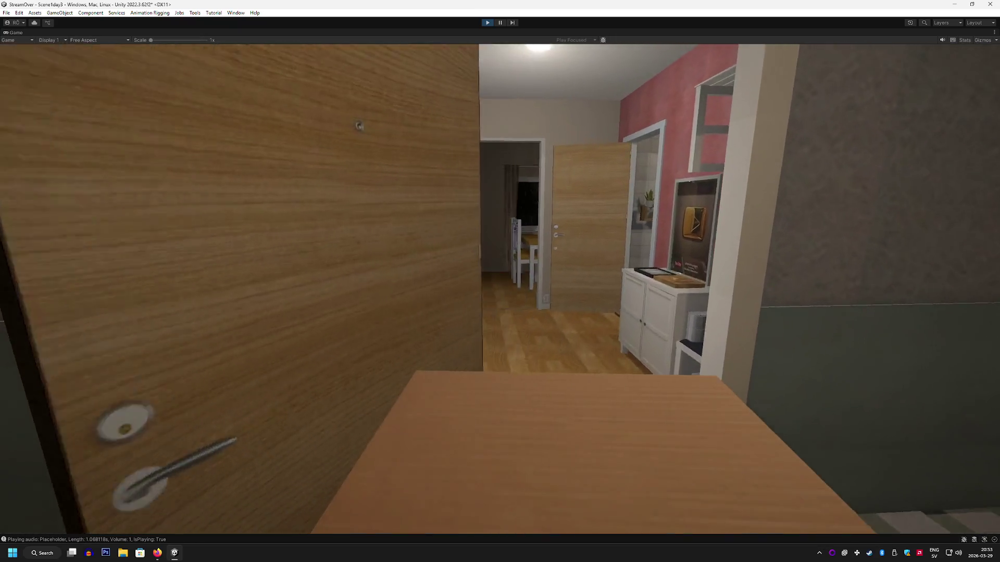
key(w)
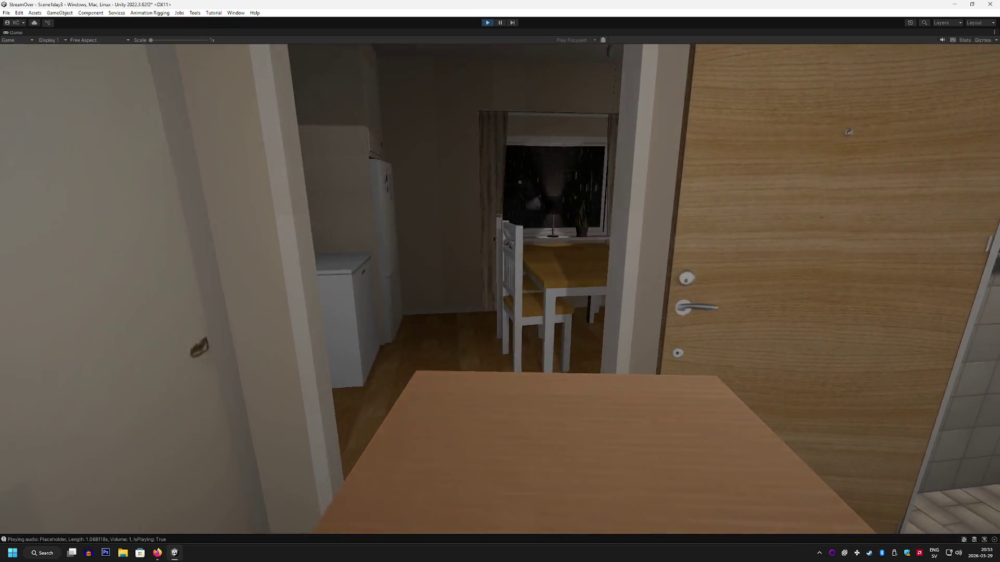
key(w)
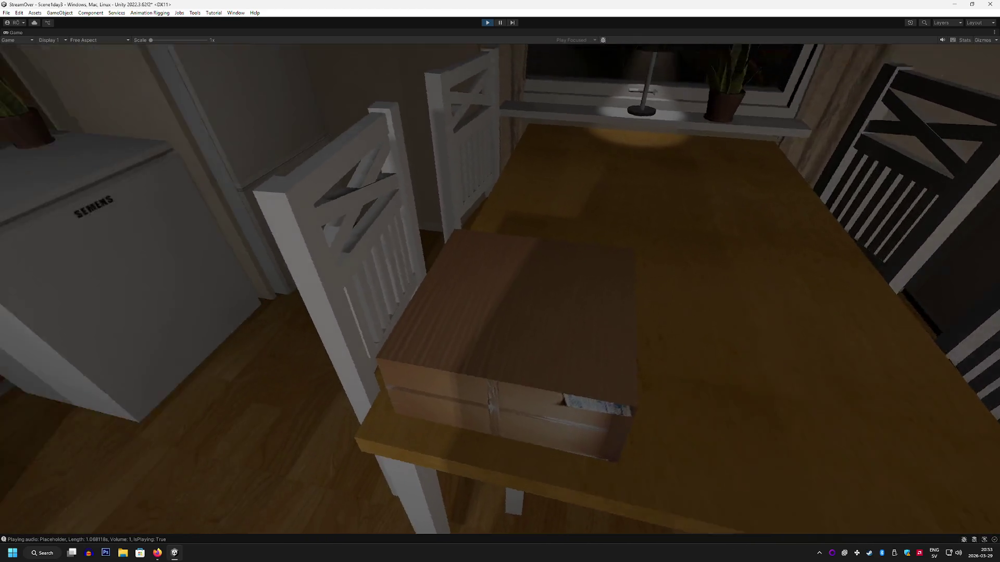
key(w)
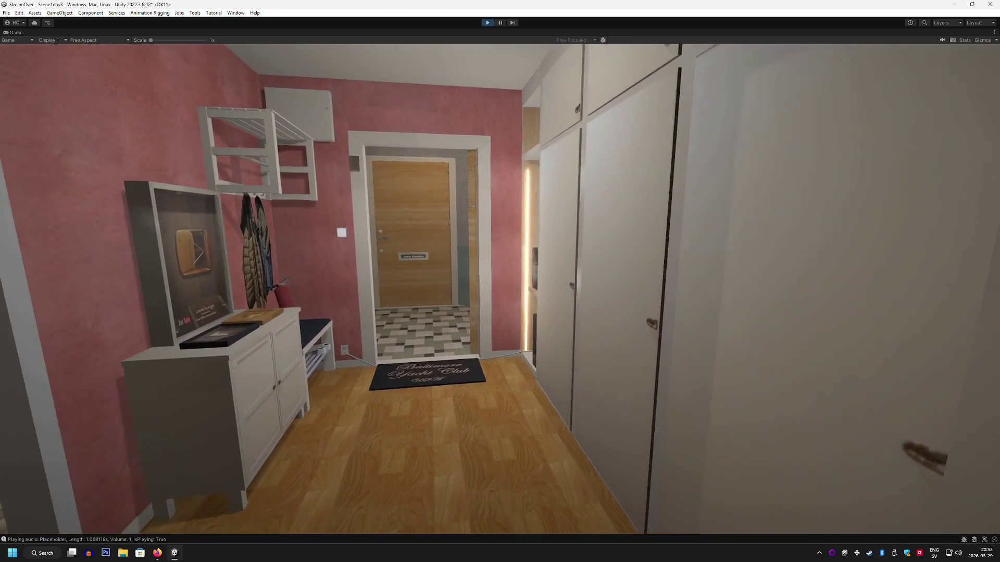
key(e)
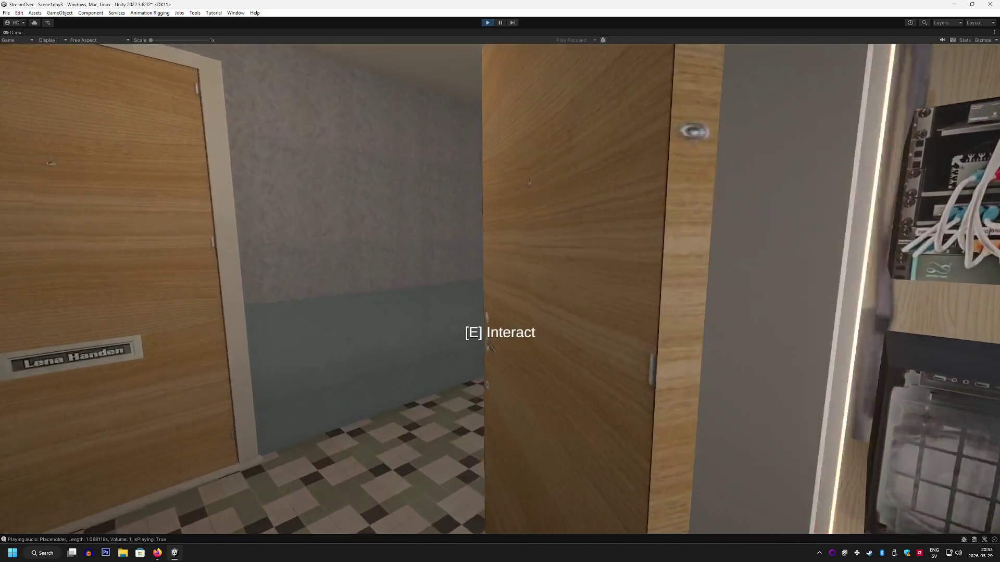
key(w)
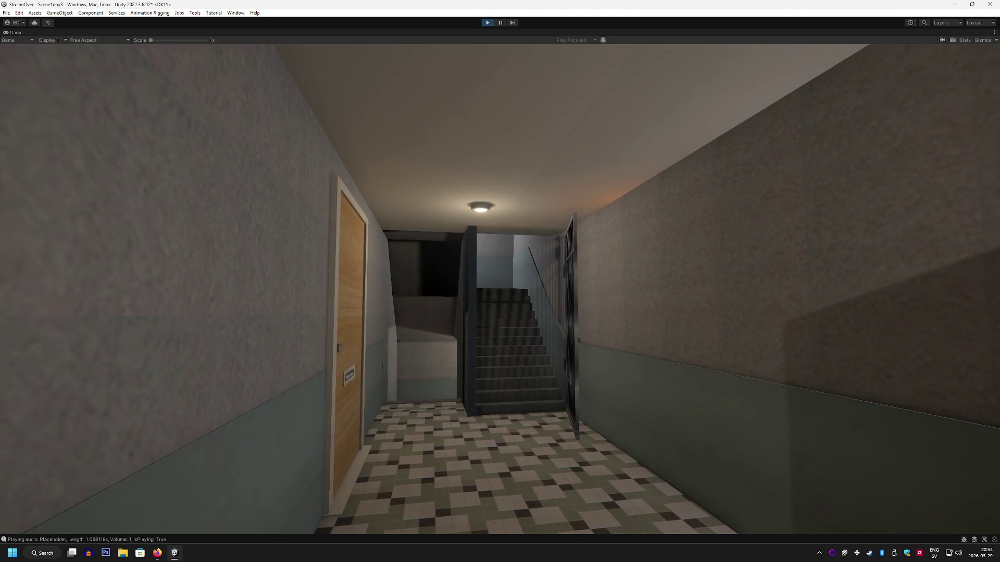
- Walk the player down the blood-streaked stairs, past the ketchup bottle, and along the trail to the cellar doorway
key(w)
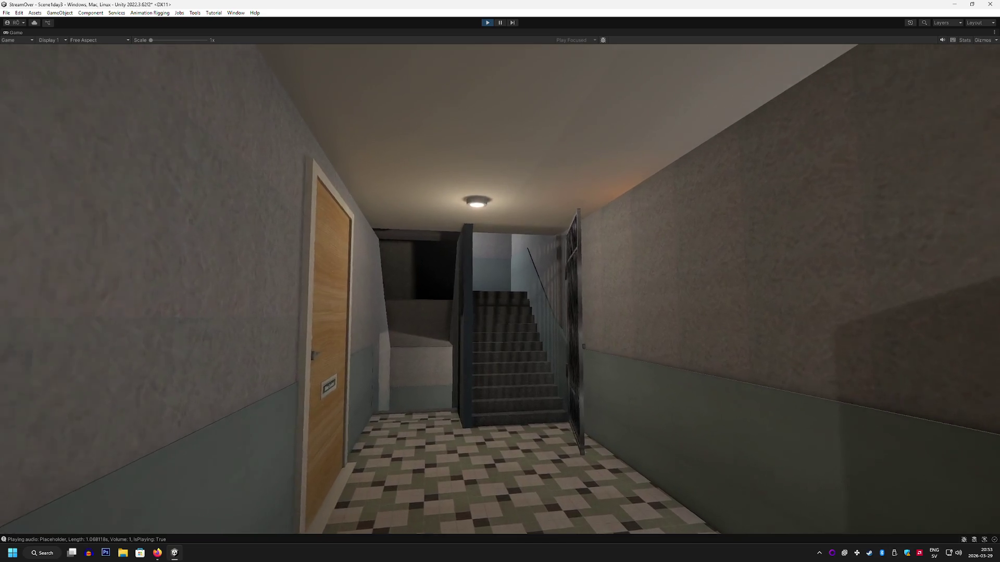
key(w)
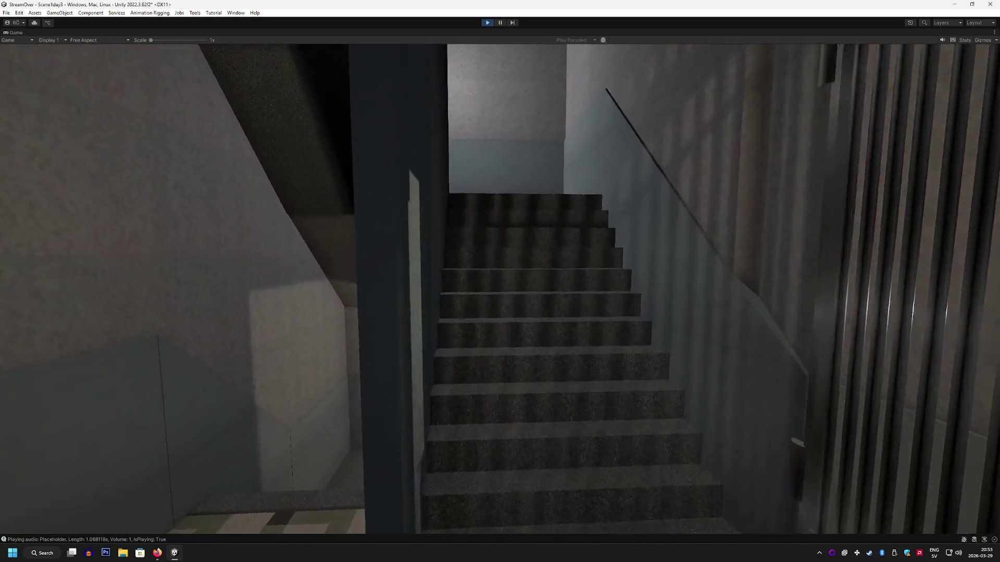
key(w)
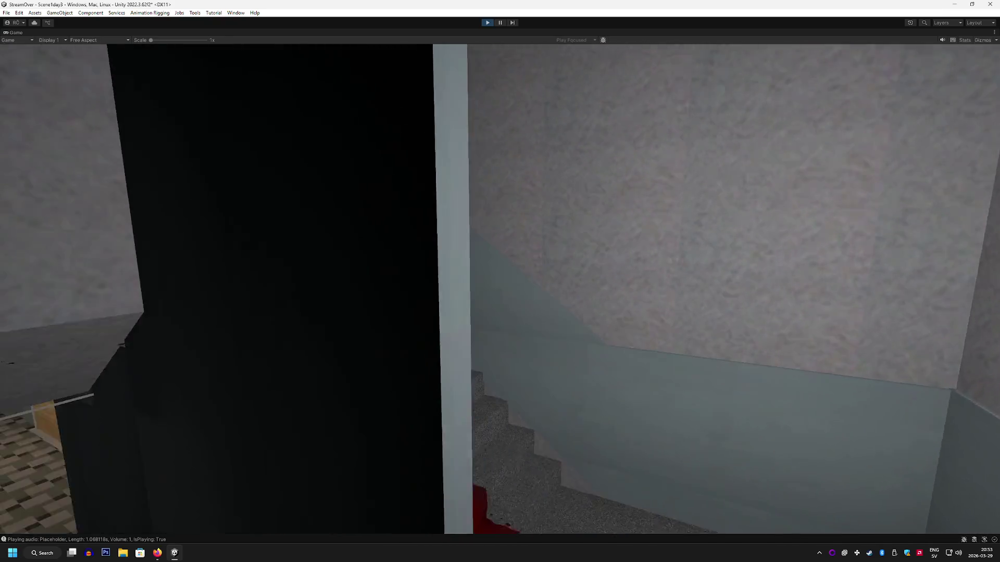
key(w)
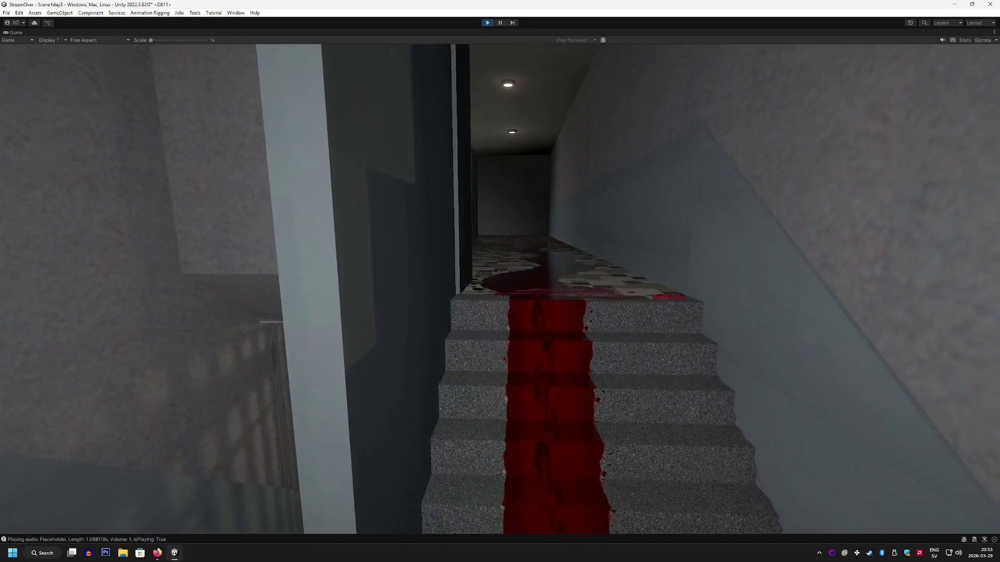
key(w)
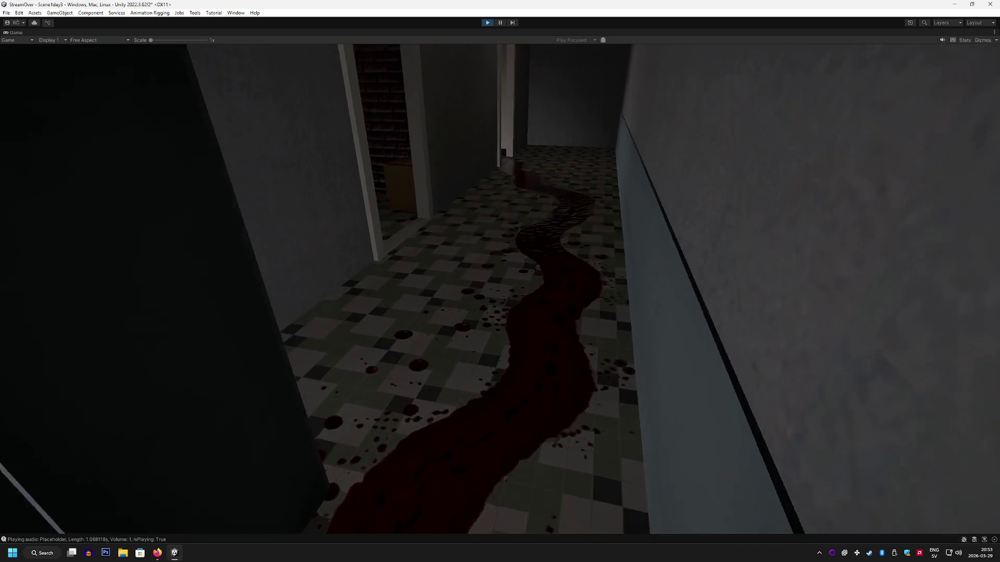
key(w)
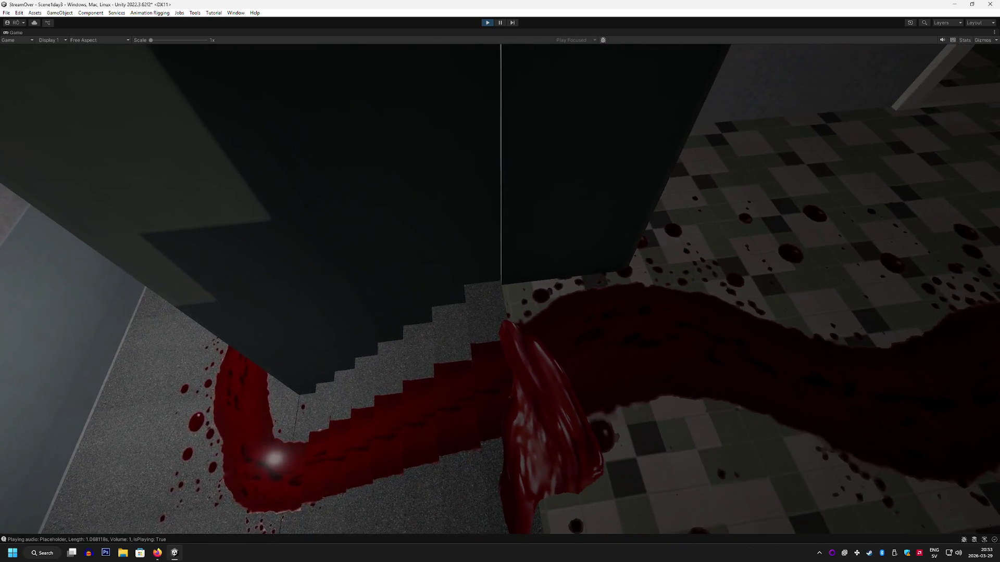
key(w)
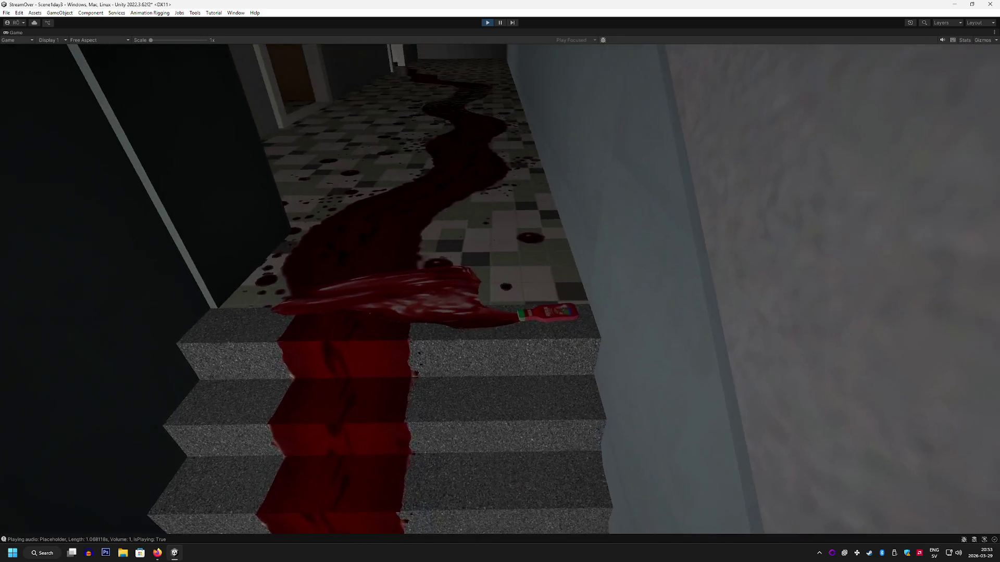
key(w)
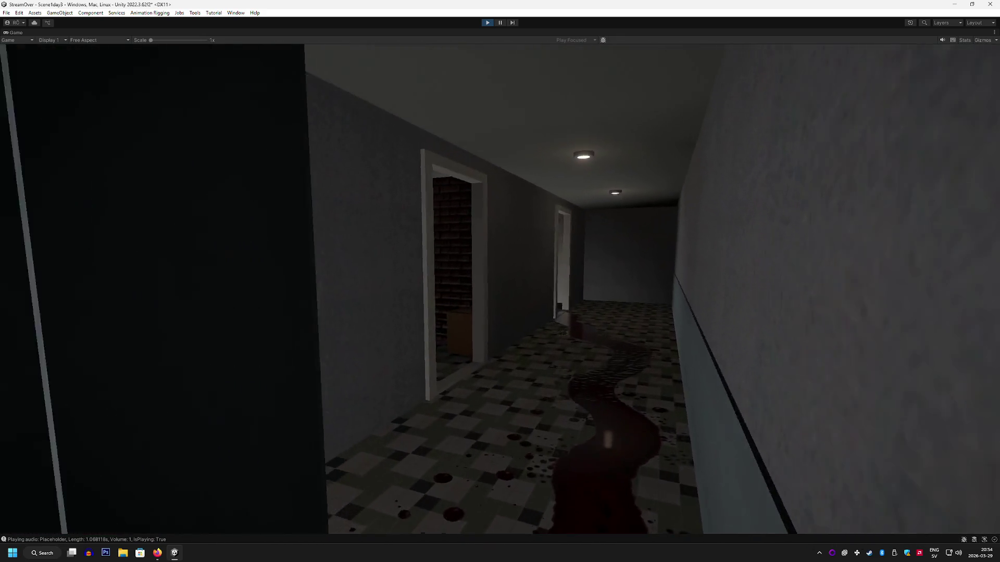
key(w)
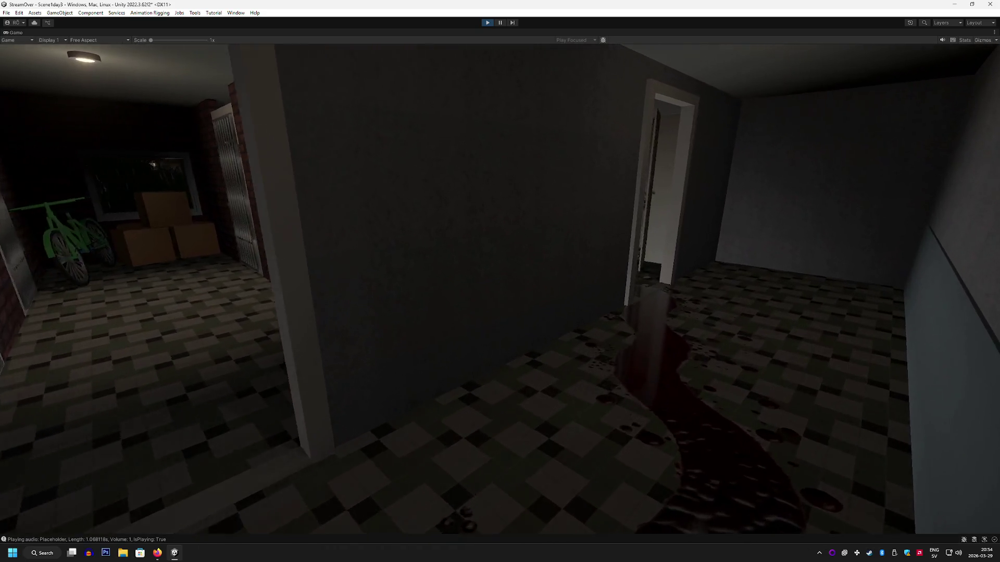
key(w)
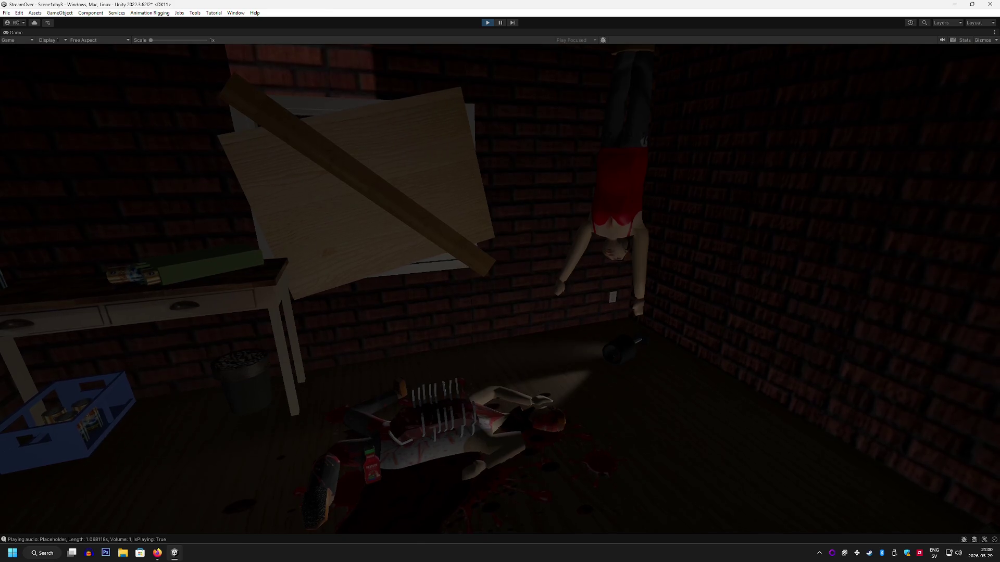
- Exit play mode, restore the full editor layout, and return to the Scene view of Scene1day2
key(Escape)
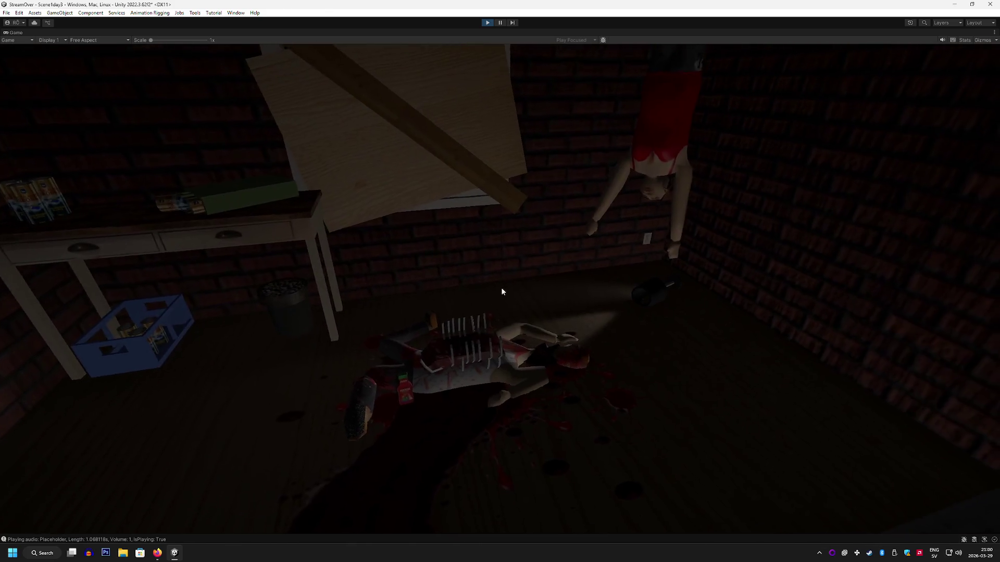
double_click(43, 29)
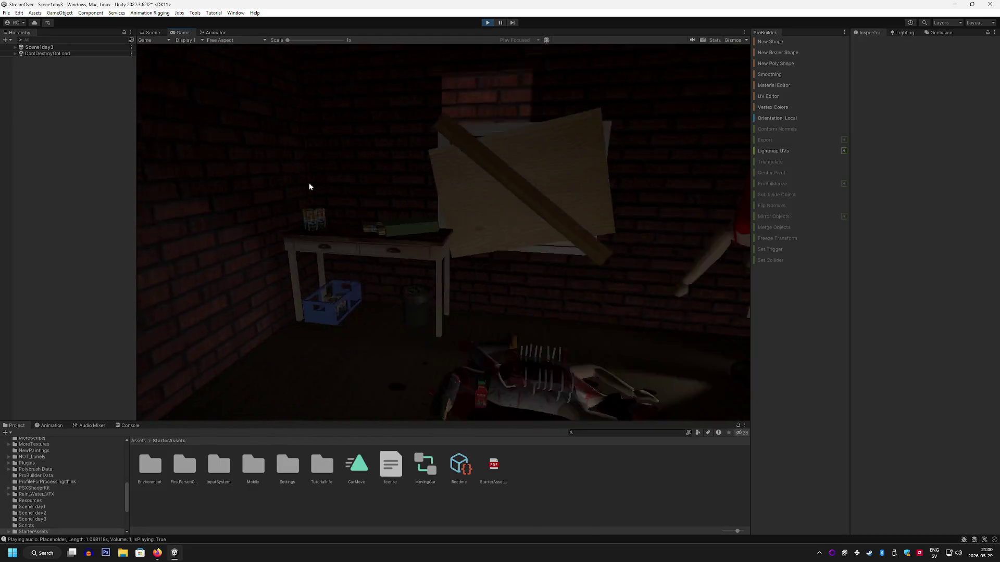
click(487, 23)
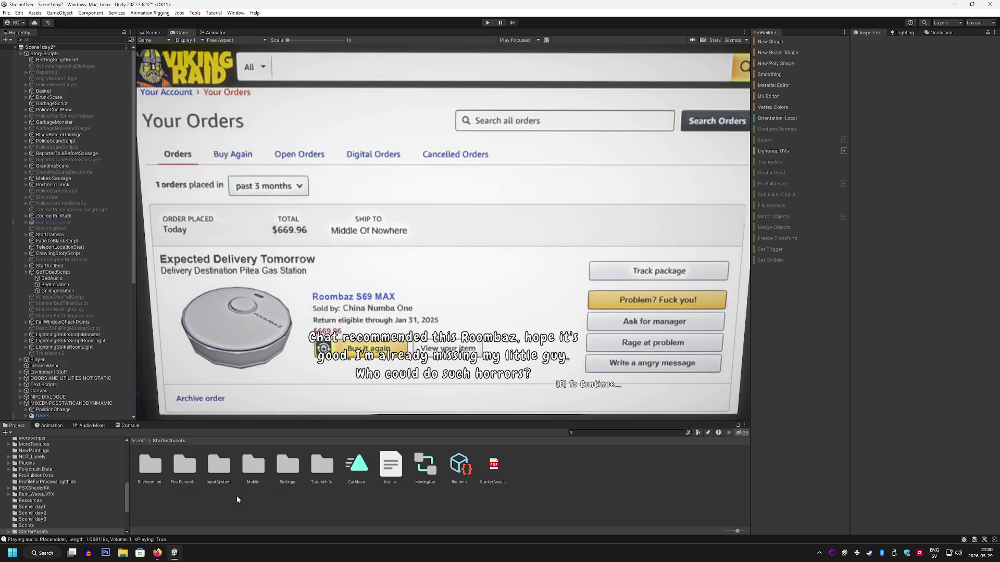
click(151, 33)
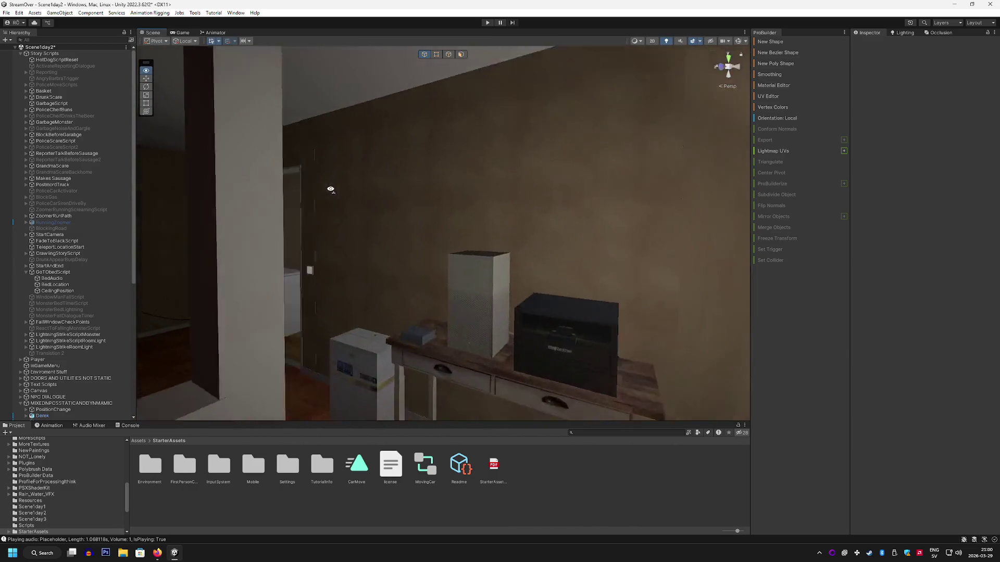
- Select the FörrådGaller storage gate and briefly toggle it inactive and active again
key(w)
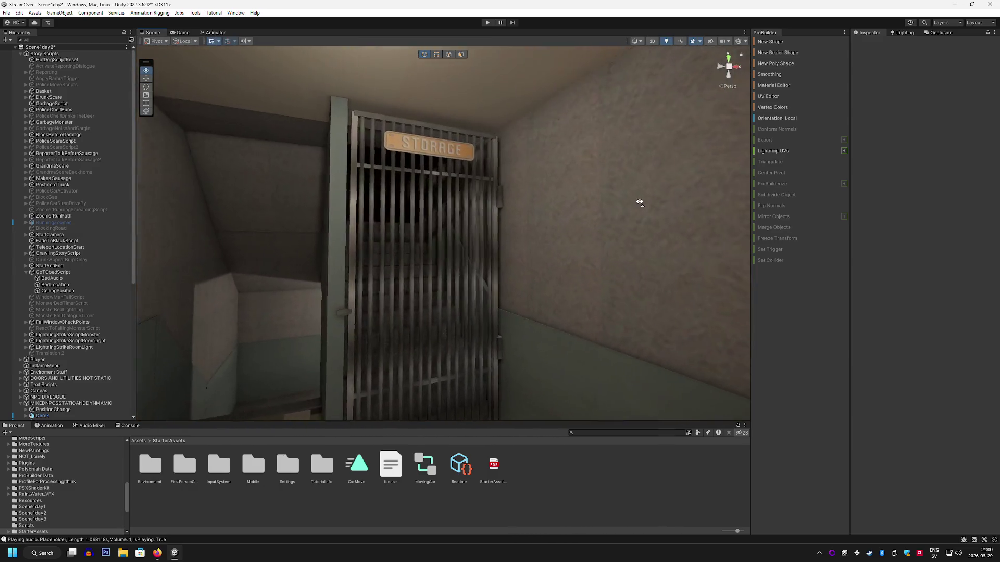
click(314, 109)
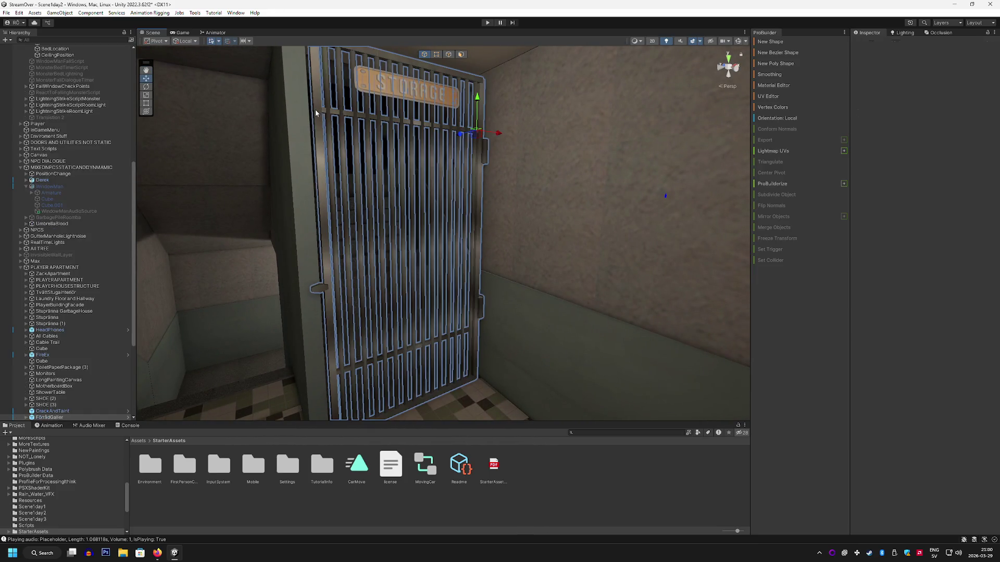
scroll(78, 209, down, 2)
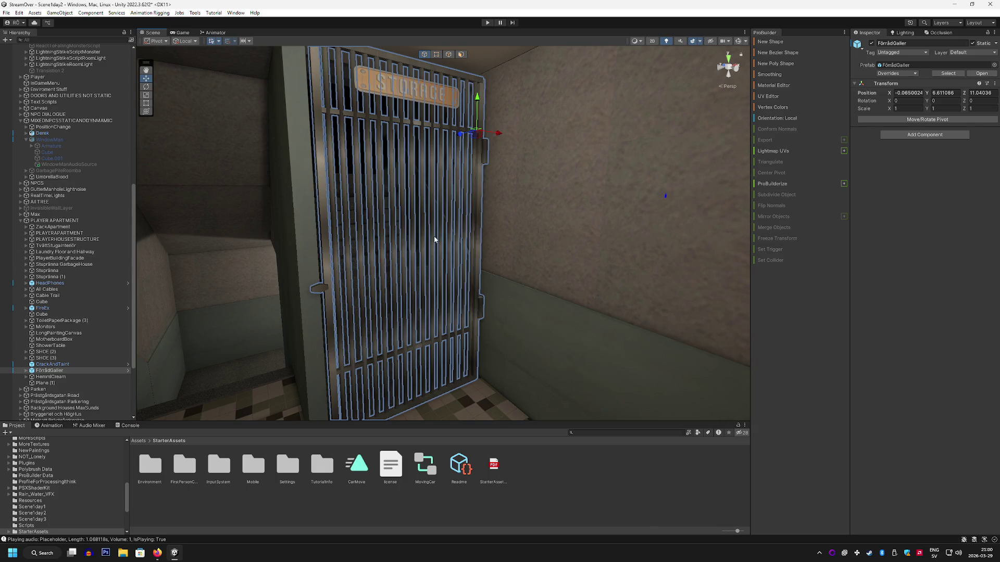
click(871, 44)
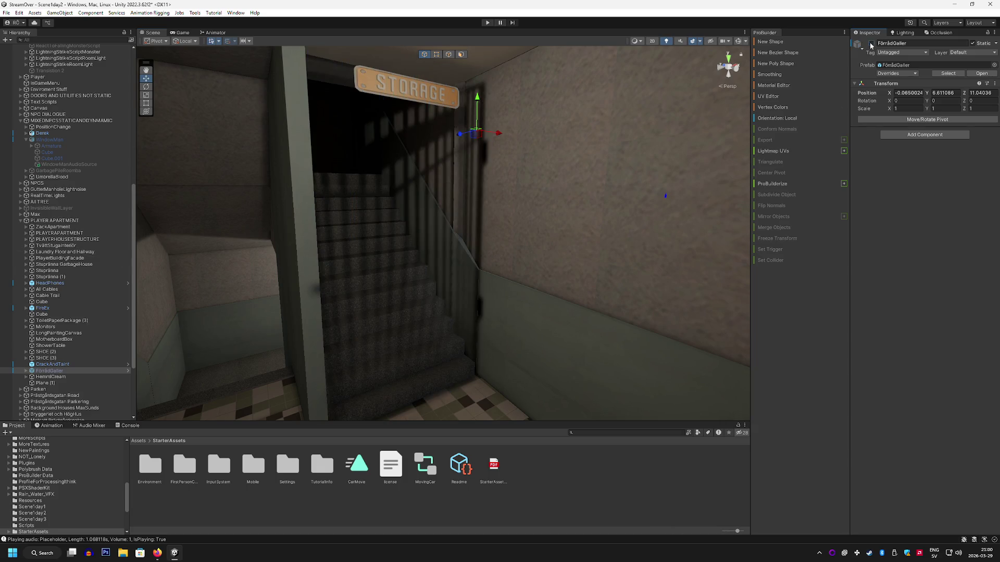
click(871, 43)
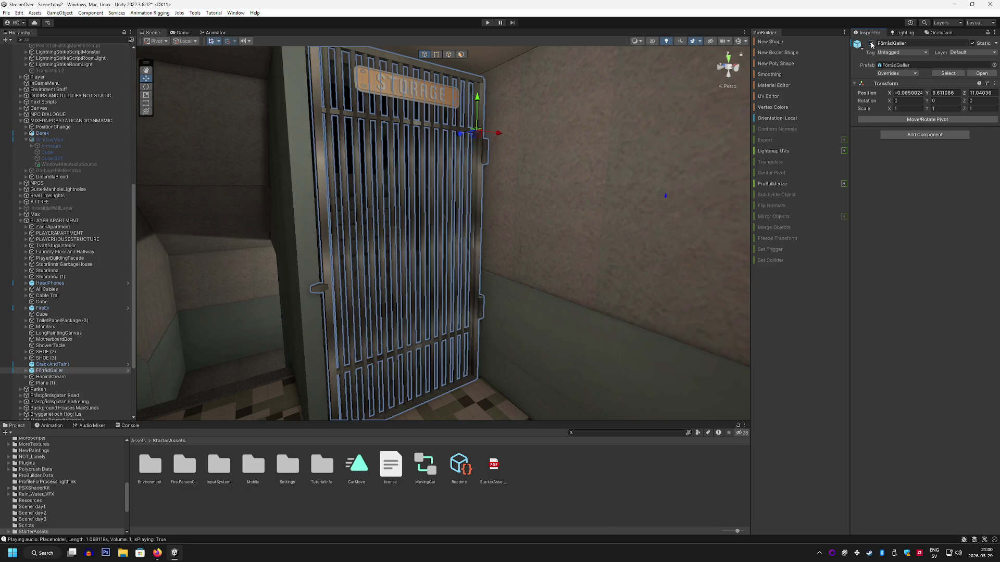
- Parent the STORAGE sign Plane (1) under FörrådGaller in the Hierarchy
click(398, 97)
click(435, 97)
click(435, 96)
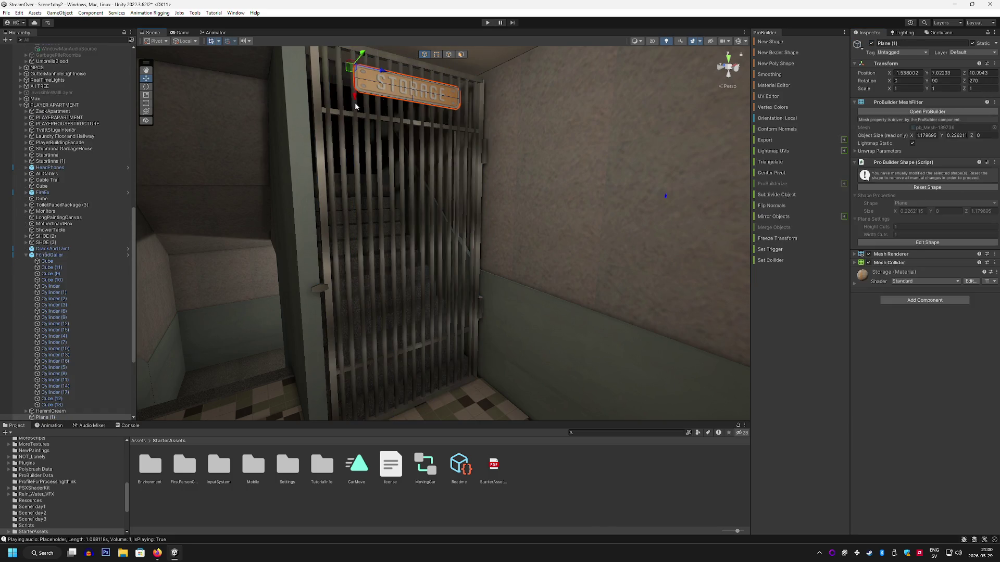
scroll(72, 217, down, 2)
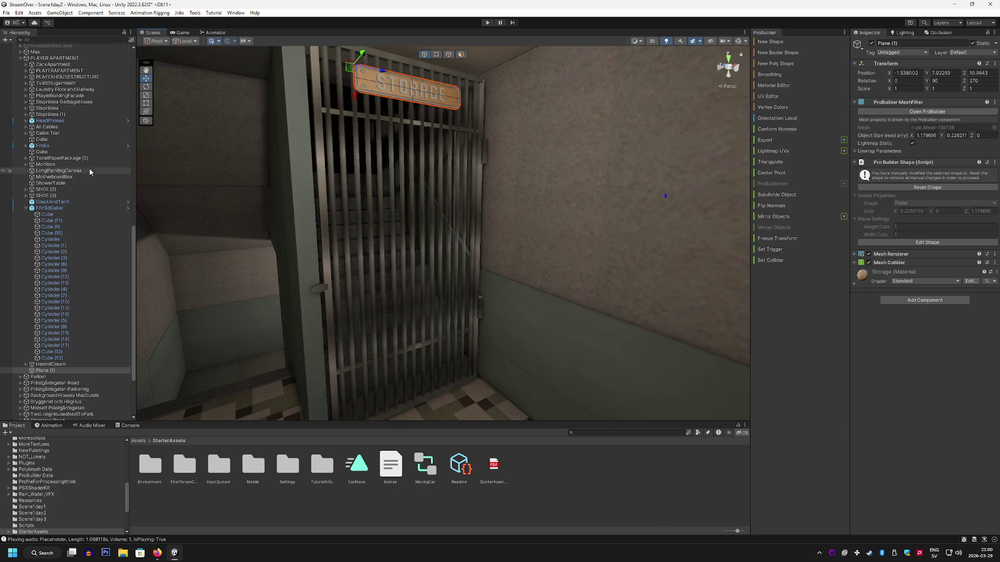
drag(49, 370, 82, 209)
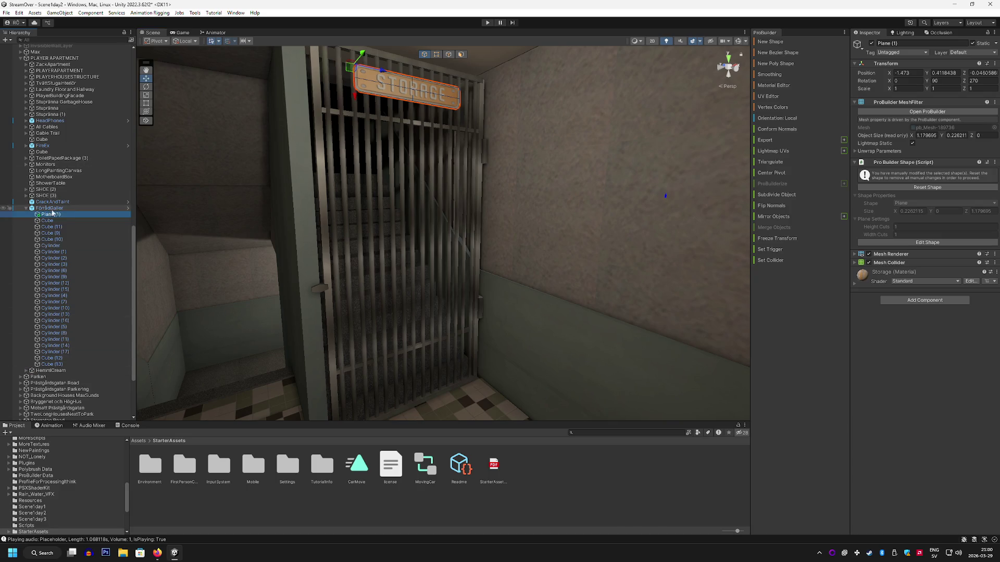
- Toggle FörrådGaller's active state again, leave it active, and frame it in the Scene view
click(81, 208)
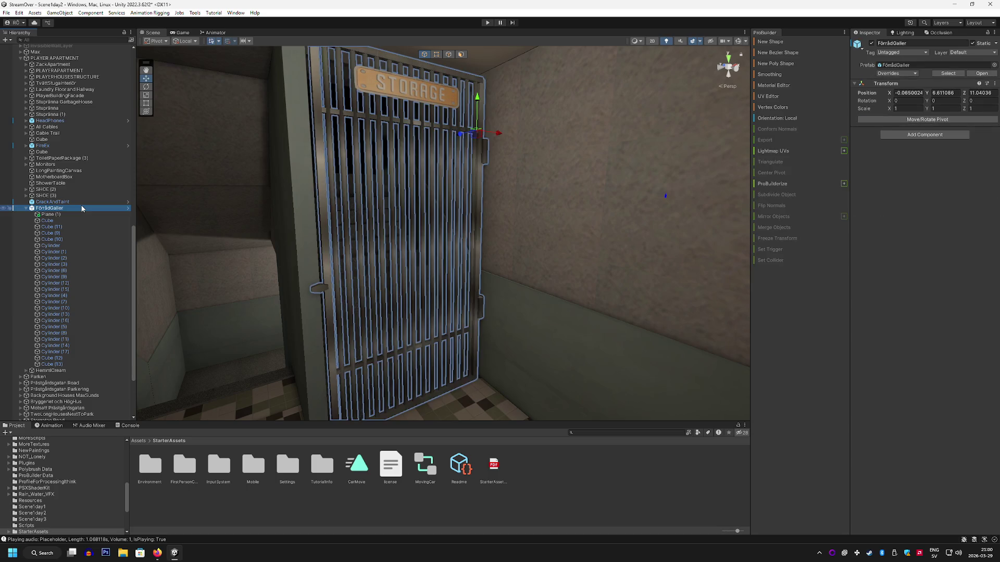
click(871, 44)
click(871, 43)
click(871, 43)
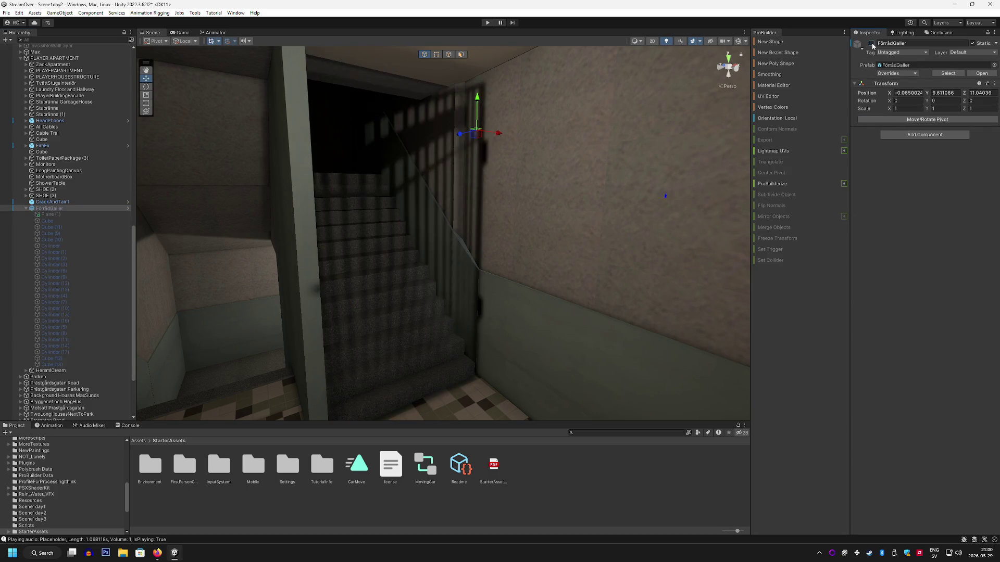
mouse_move(521, 172)
mouse_down()
mouse_move(454, 168)
mouse_move(459, 125)
mouse_move(335, 83)
mouse_move(400, 156)
mouse_move(502, 178)
mouse_move(437, 285)
mouse_up()
key(f)
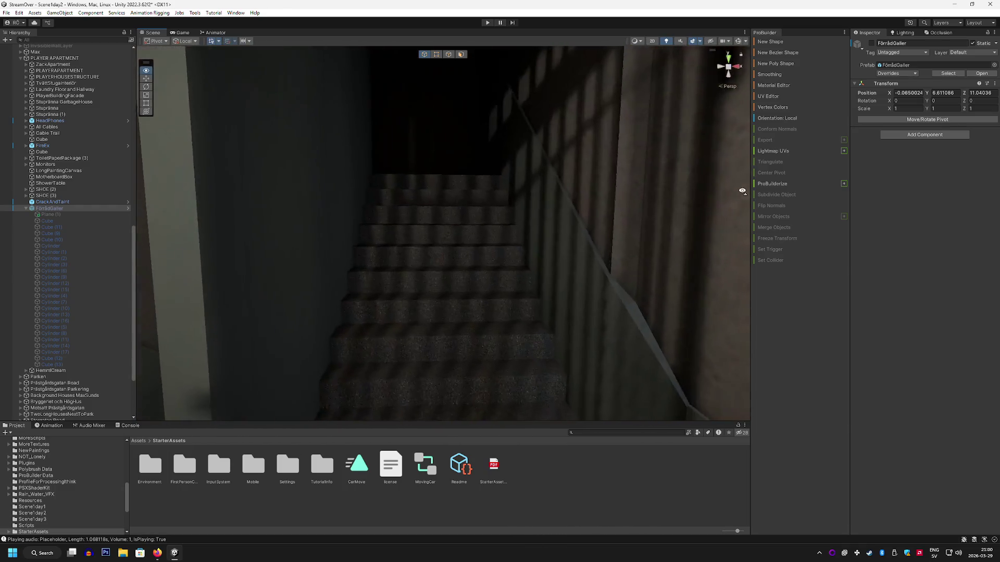
key(alt+shift+a)
- Open Scene1day3 from File > Open Recent Scene, saving the Scene1day2 changes first
key(f)
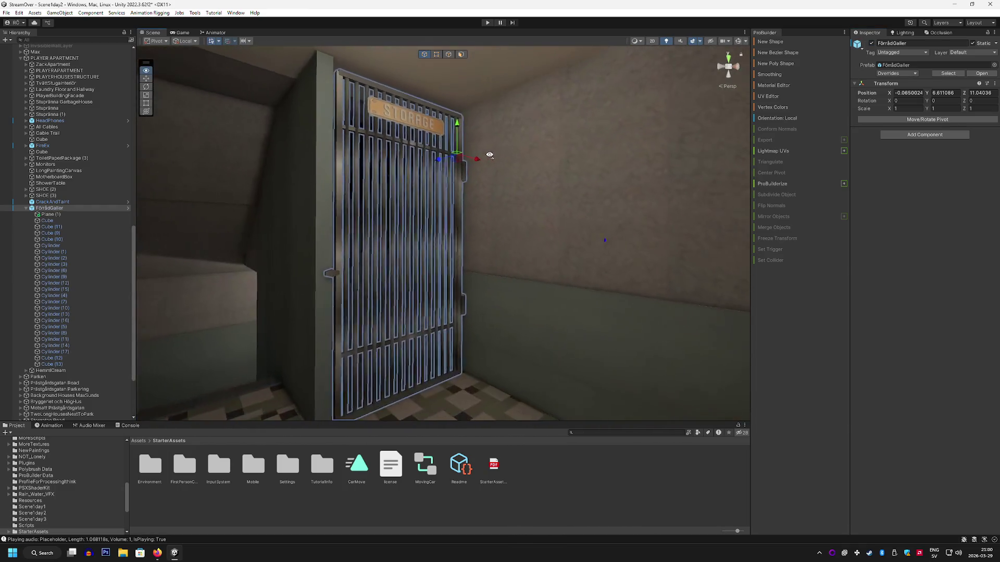
click(19, 13)
mouse_move(6, 12)
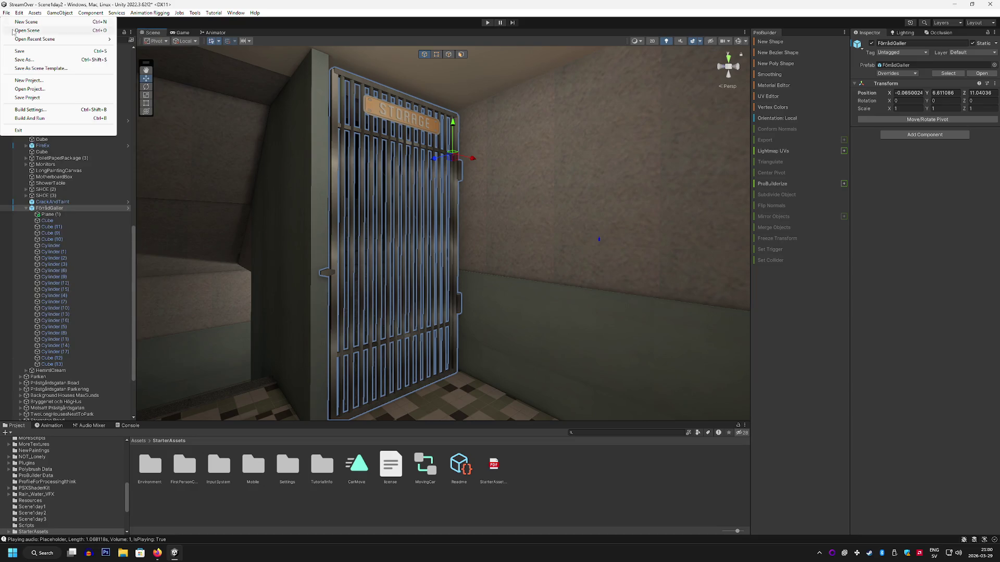
mouse_move(52, 39)
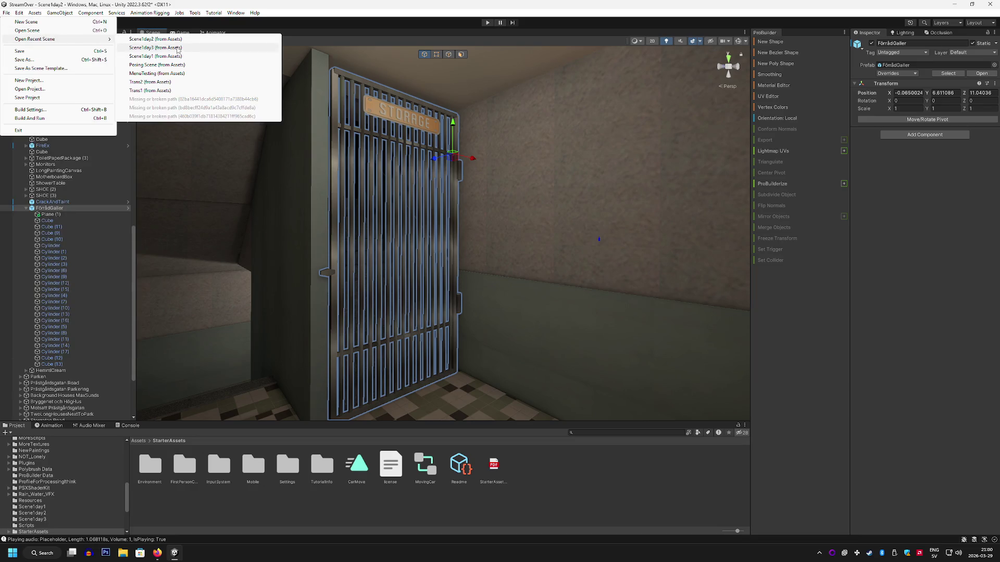
click(150, 48)
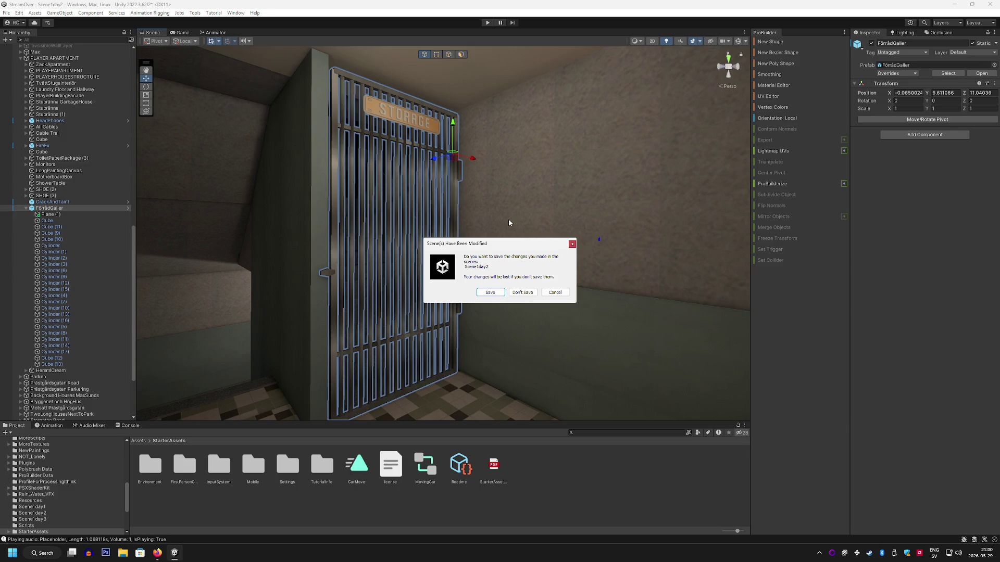
click(492, 293)
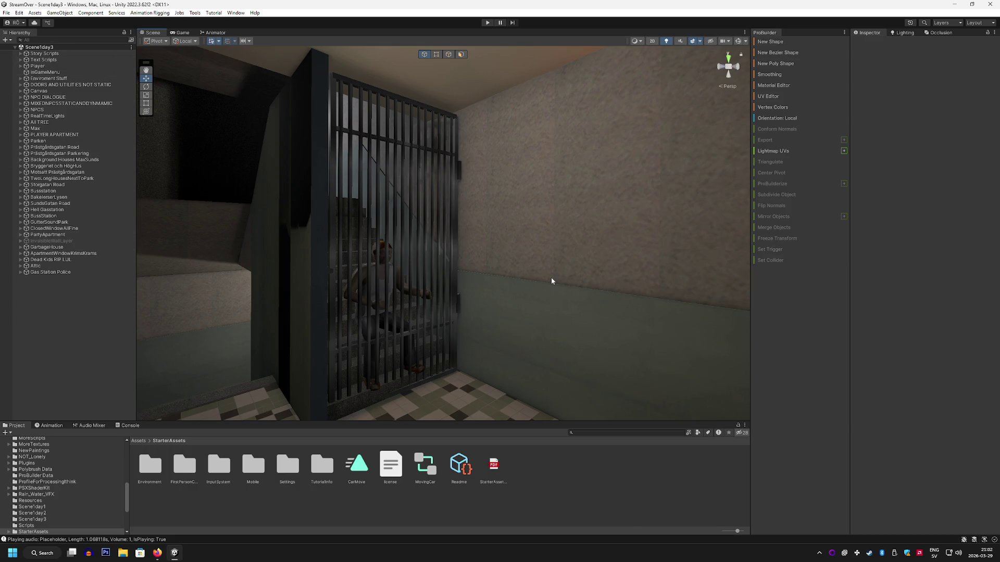
- Deactivate the FörrådGallerBeforeKiller barred gate in Scene1day3
mouse_move(553, 279)
mouse_down()
mouse_move(623, 287)
mouse_move(580, 260)
mouse_move(382, 277)
mouse_move(319, 262)
mouse_move(474, 269)
mouse_move(480, 297)
mouse_move(417, 276)
mouse_move(439, 272)
mouse_move(417, 241)
mouse_move(395, 246)
mouse_move(382, 234)
mouse_move(427, 226)
mouse_move(428, 250)
mouse_move(540, 301)
mouse_move(736, 286)
mouse_move(351, 277)
mouse_up()
click(367, 256)
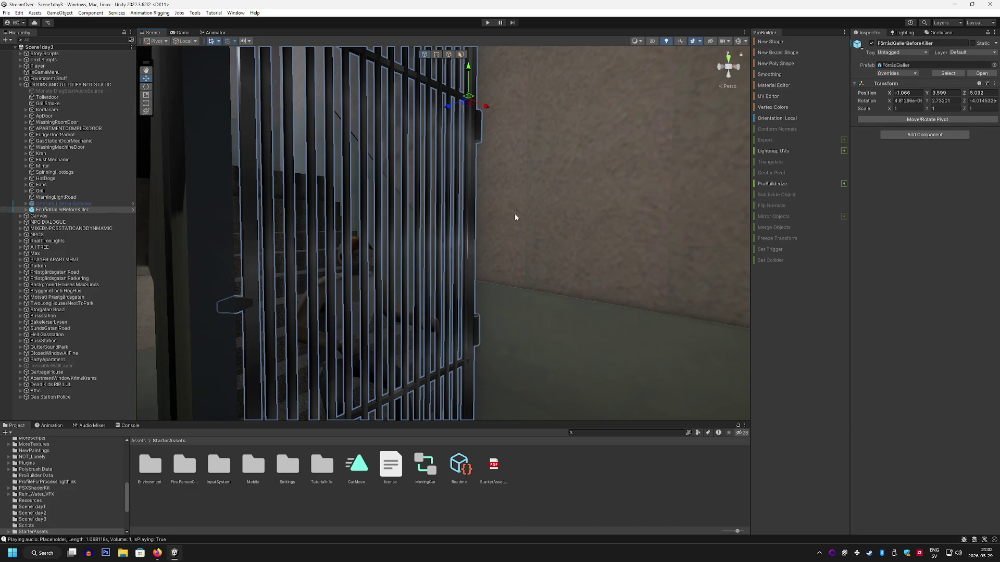
key(alt+shift+a)
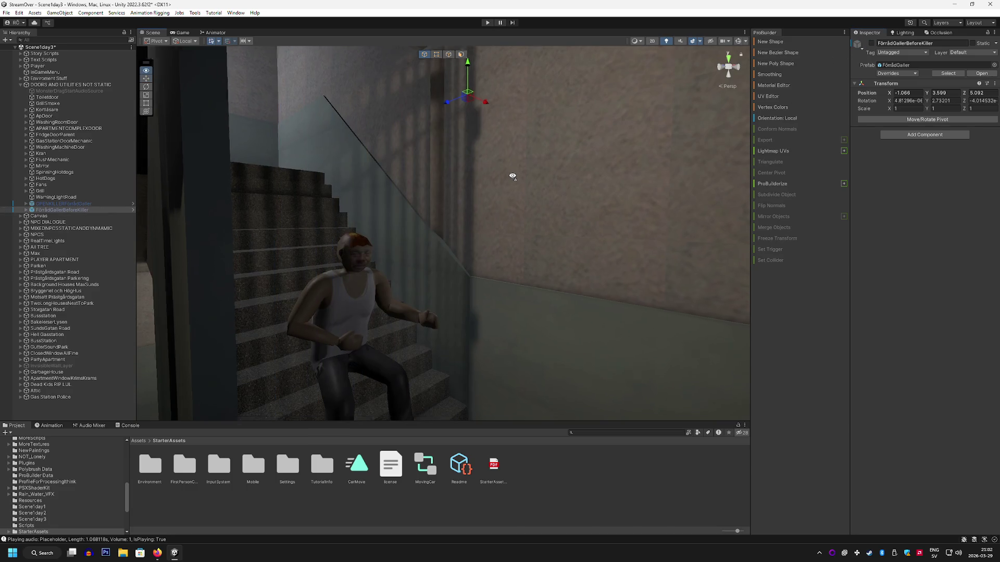
- Deactivate the DrunkmanStairs man sitting on the stairs
drag(512, 176, 489, 192)
click(411, 242)
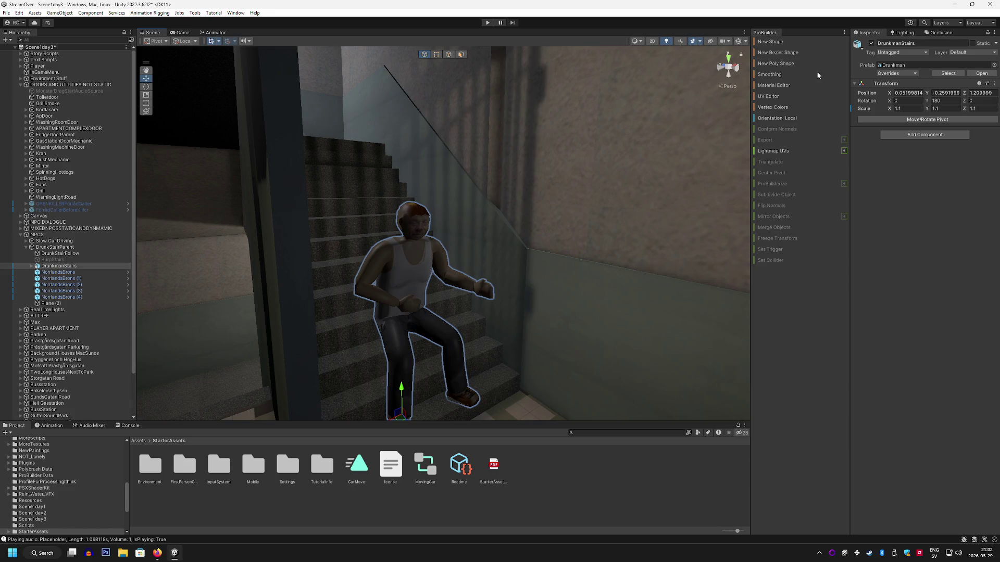
click(871, 44)
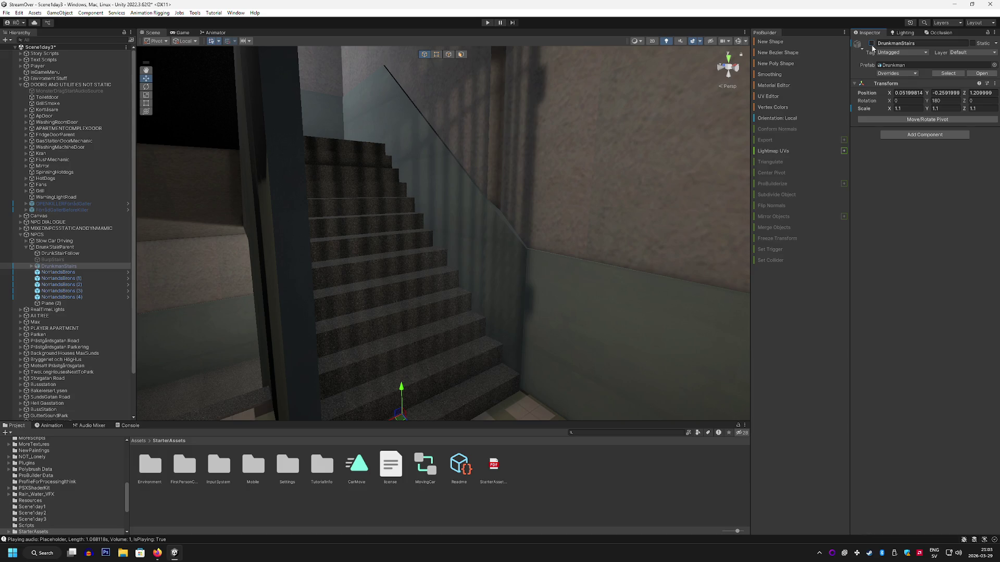
- Orbit from the staircase to the attic corpse, select rib Cube (12) and zoom in on the ribcage
mouse_move(473, 230)
mouse_down()
mouse_move(202, 134)
mouse_move(650, 219)
mouse_move(615, 212)
mouse_move(576, 250)
mouse_move(451, 252)
mouse_move(432, 232)
mouse_move(513, 257)
mouse_move(497, 285)
mouse_up()
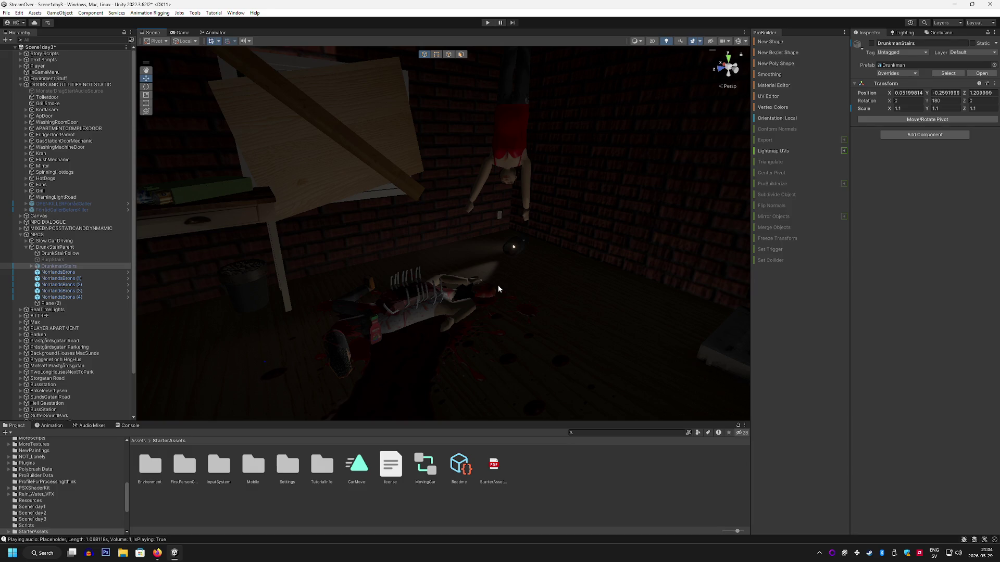
mouse_move(498, 285)
mouse_down()
mouse_move(512, 248)
mouse_move(281, 265)
mouse_move(253, 286)
mouse_move(458, 285)
mouse_move(227, 280)
mouse_move(479, 272)
mouse_move(339, 261)
mouse_move(230, 219)
mouse_move(181, 223)
mouse_move(179, 267)
mouse_move(335, 250)
mouse_move(569, 249)
mouse_up()
click(502, 242)
mouse_move(502, 242)
mouse_down()
mouse_move(475, 307)
mouse_move(562, 293)
mouse_move(538, 296)
mouse_move(524, 286)
mouse_move(540, 281)
mouse_move(495, 295)
mouse_move(368, 263)
mouse_move(535, 287)
mouse_up()
click(514, 286)
scroll(476, 273, up, 2)
scroll(475, 276, down, 3)
scroll(475, 273, down, 3)
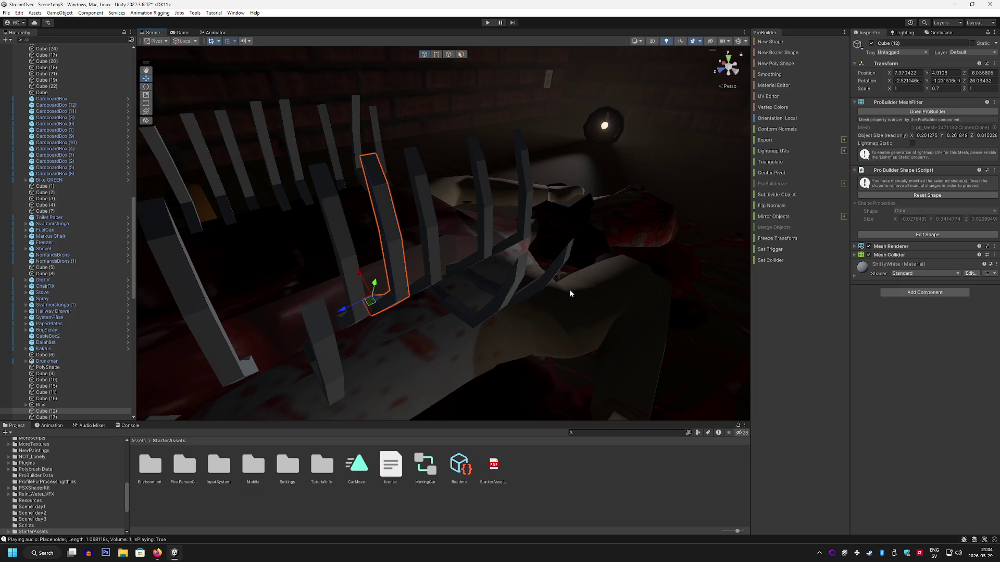
click(897, 382)
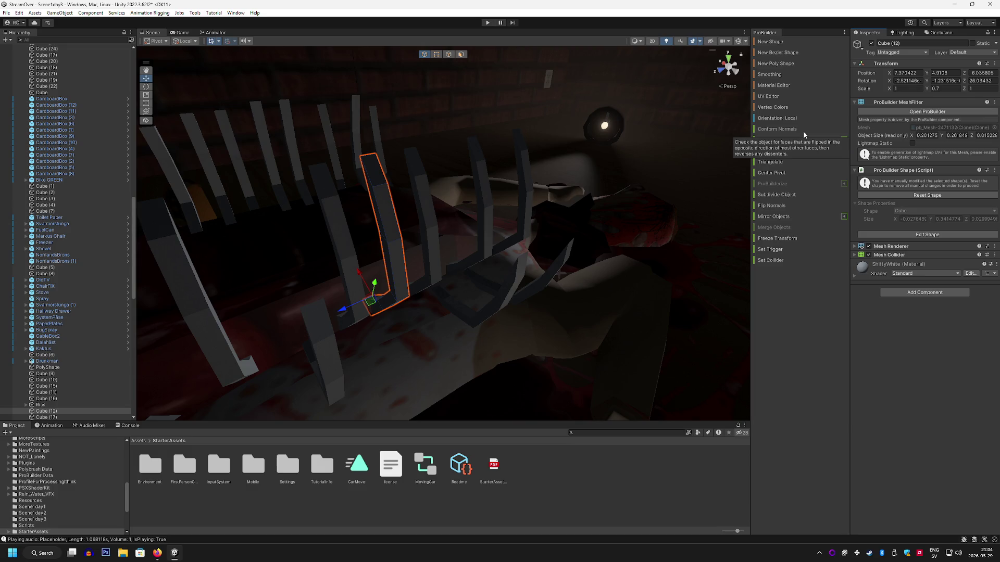
click(157, 552)
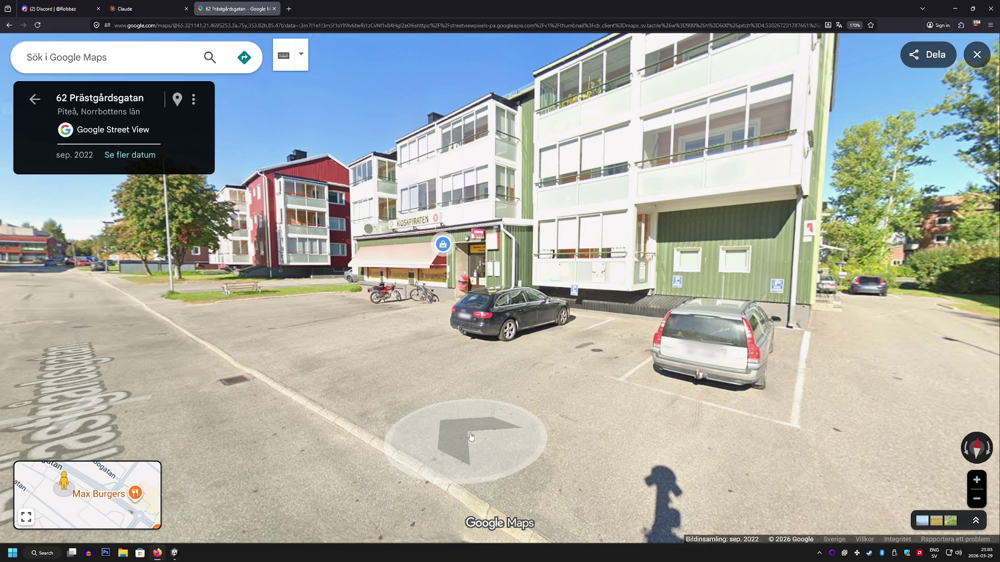
- Leave the Google Maps Street View and return to the Unity editor
key(alt+Tab)
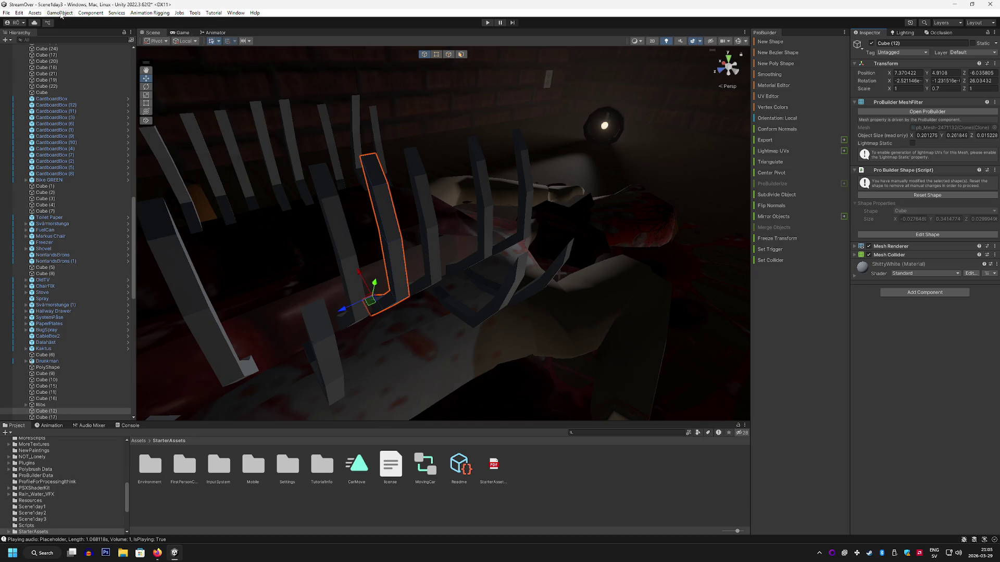
click(7, 13)
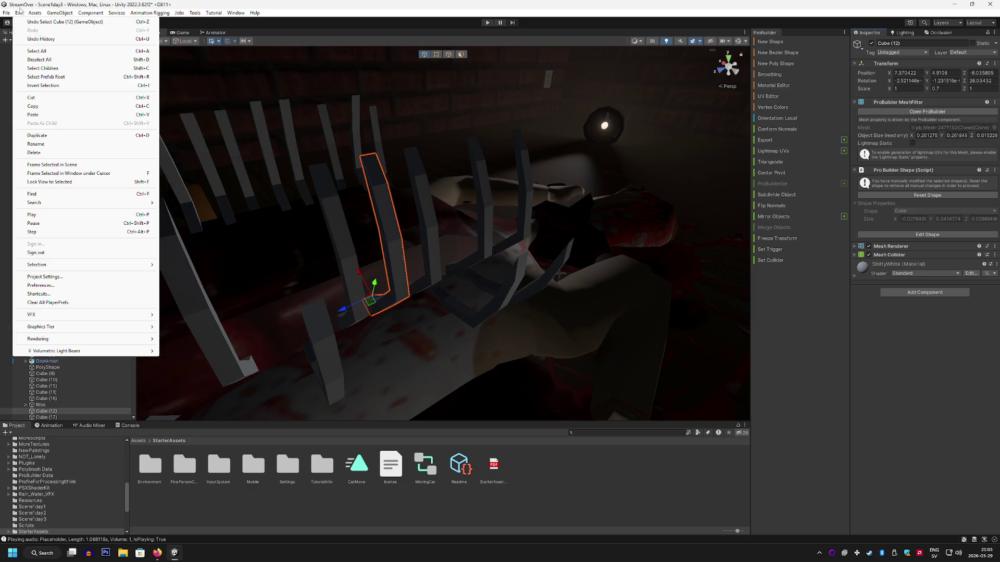
mouse_move(236, 13)
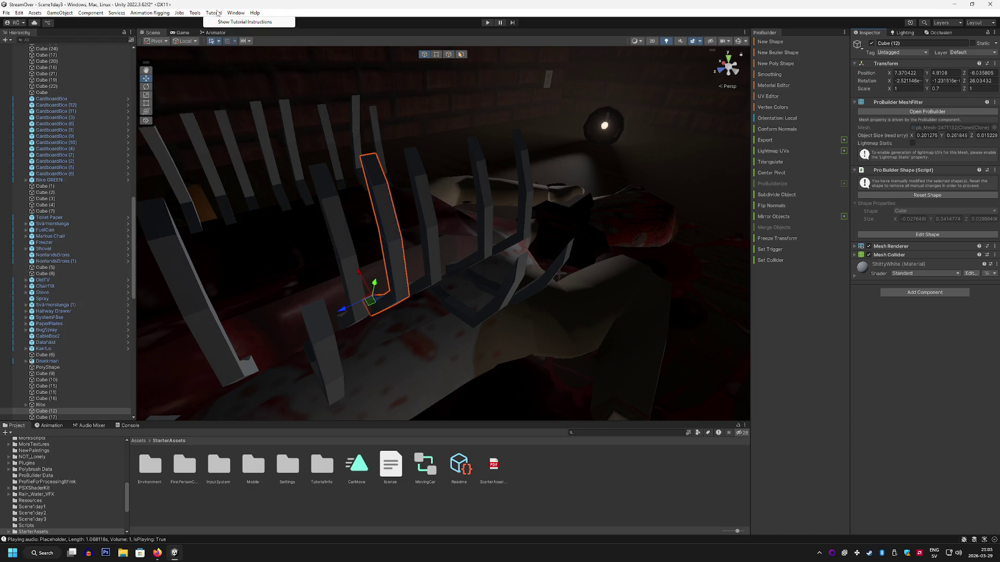
mouse_move(62, 14)
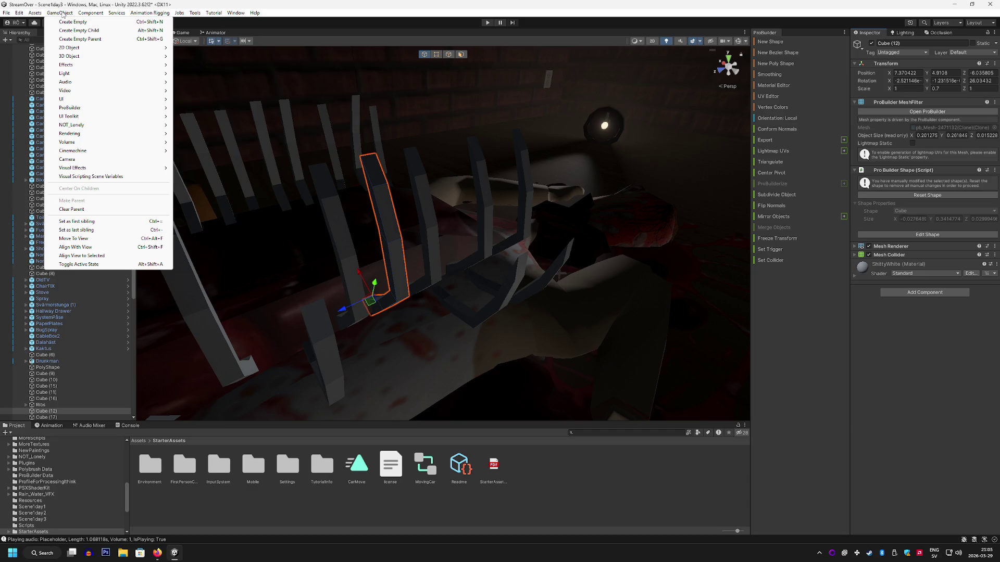
mouse_move(21, 14)
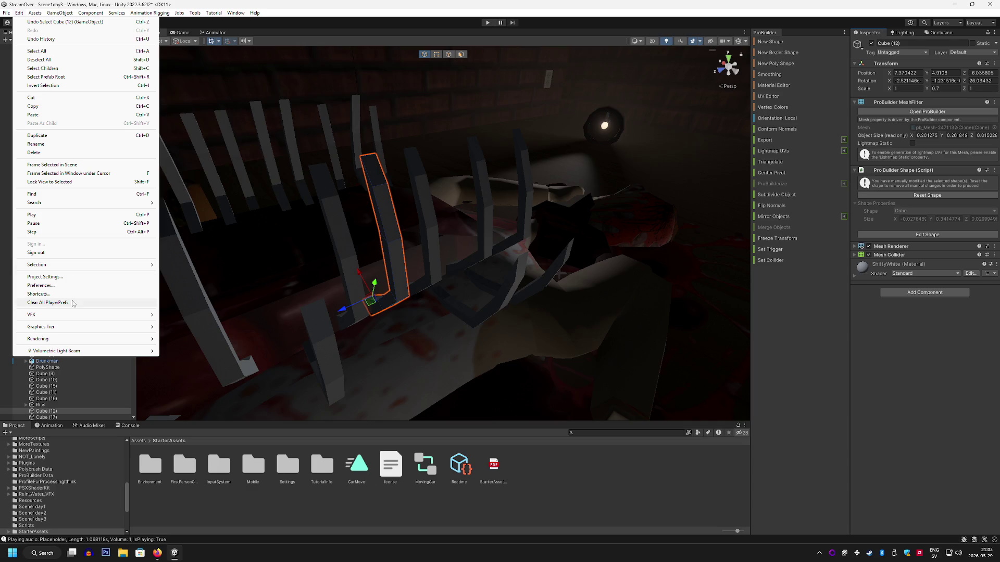
click(68, 286)
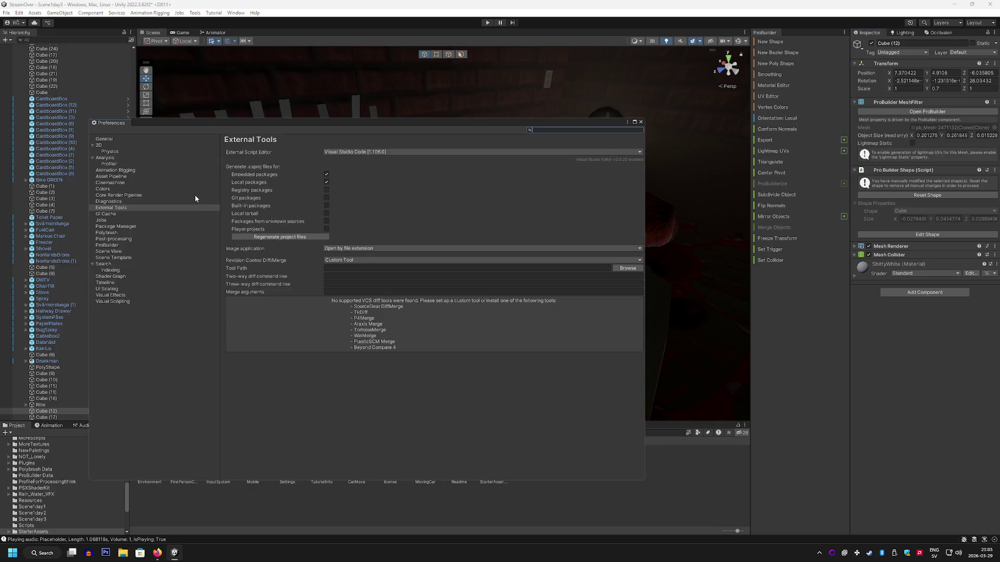
click(114, 290)
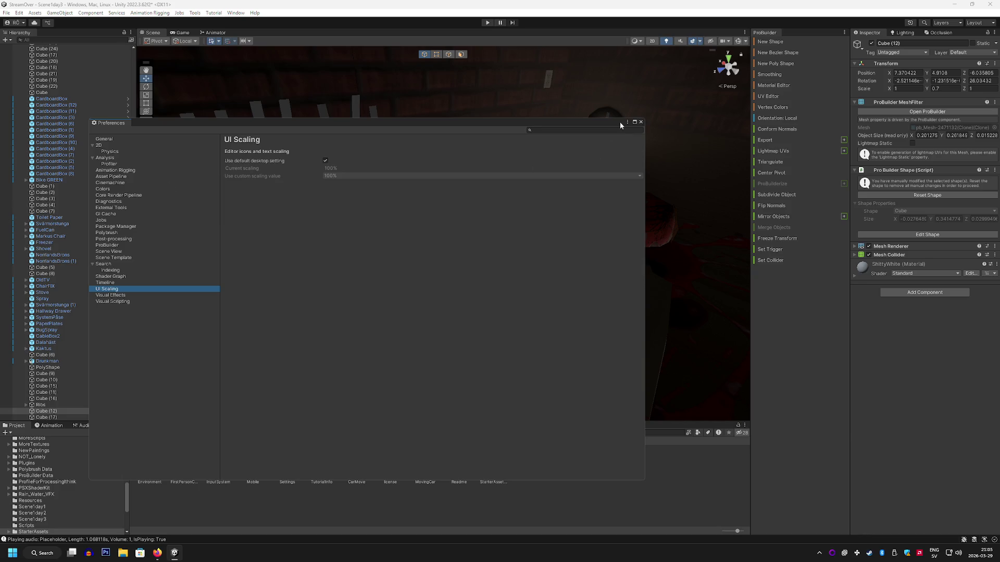
click(640, 122)
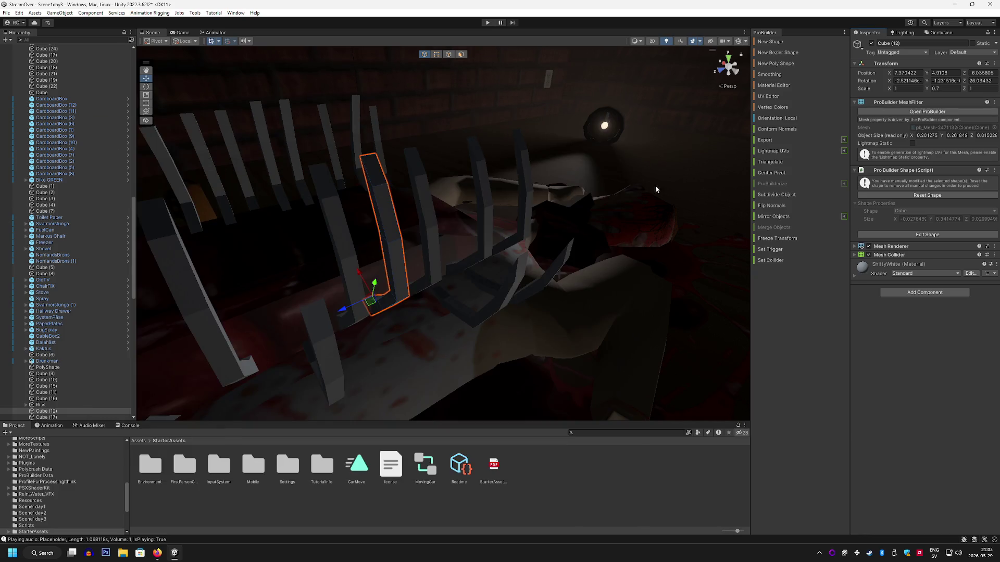
click(54, 554)
text(dark mode)
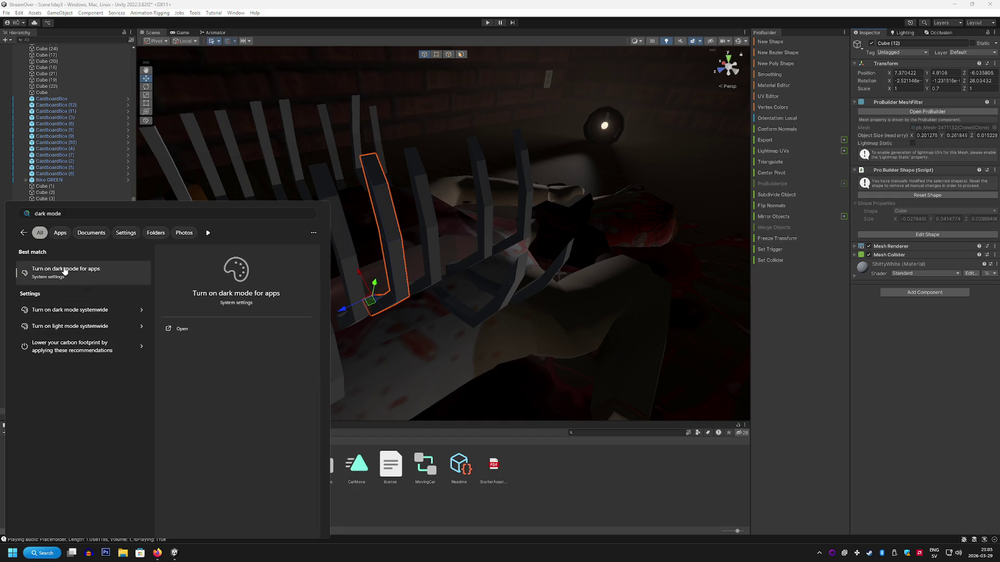
click(66, 314)
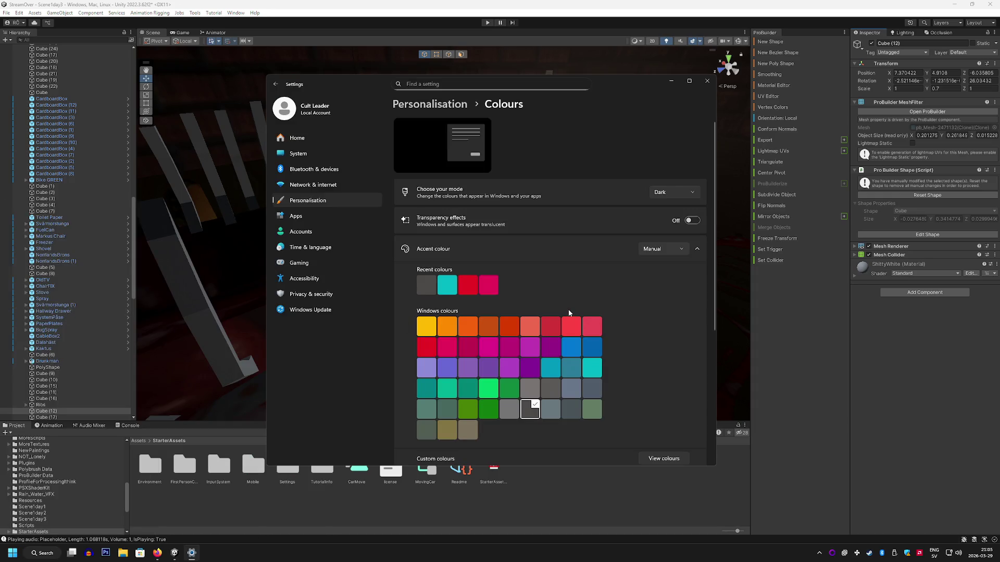
click(681, 191)
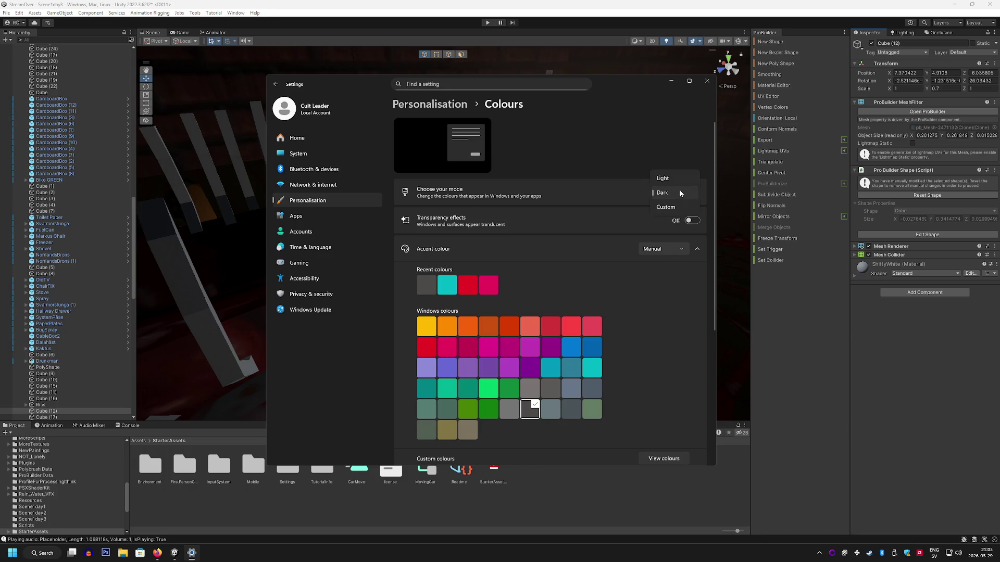
click(692, 221)
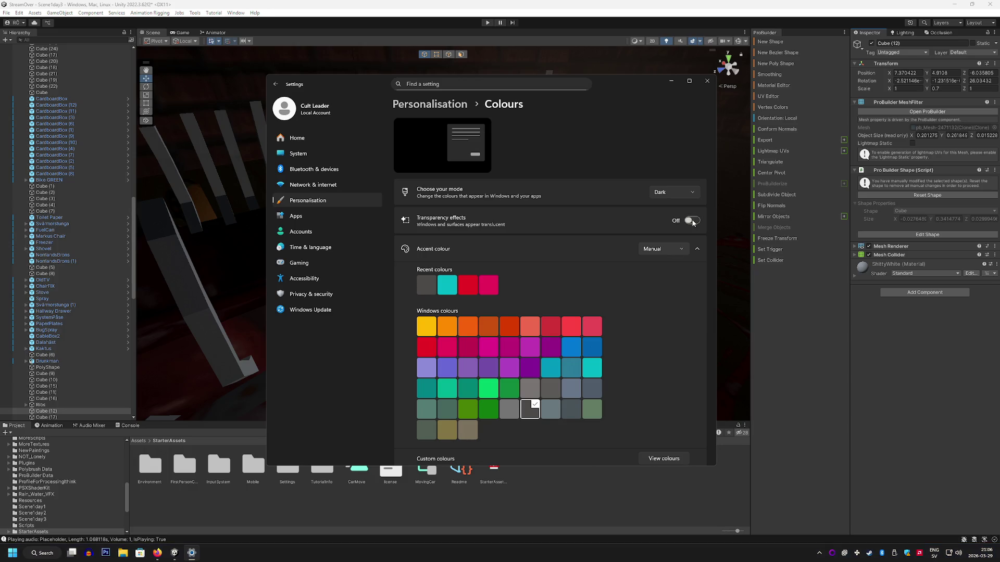
click(692, 220)
scroll(621, 246, down, 2)
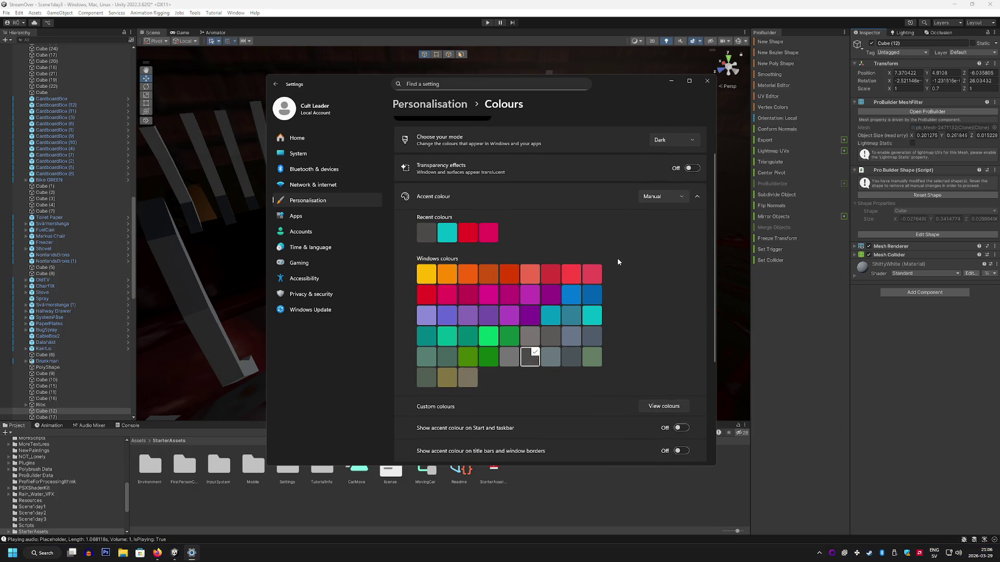
scroll(615, 261, down, 2)
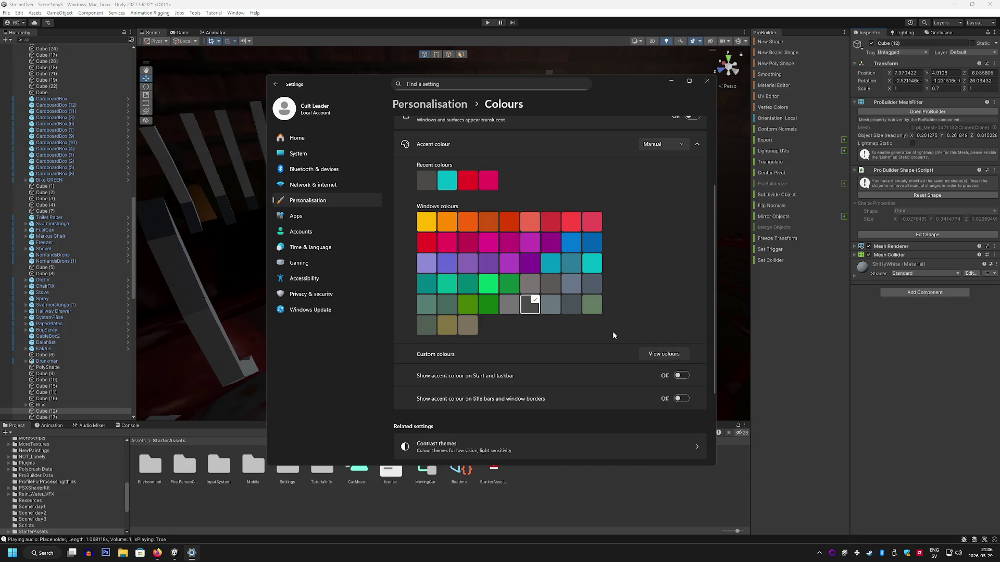
click(679, 377)
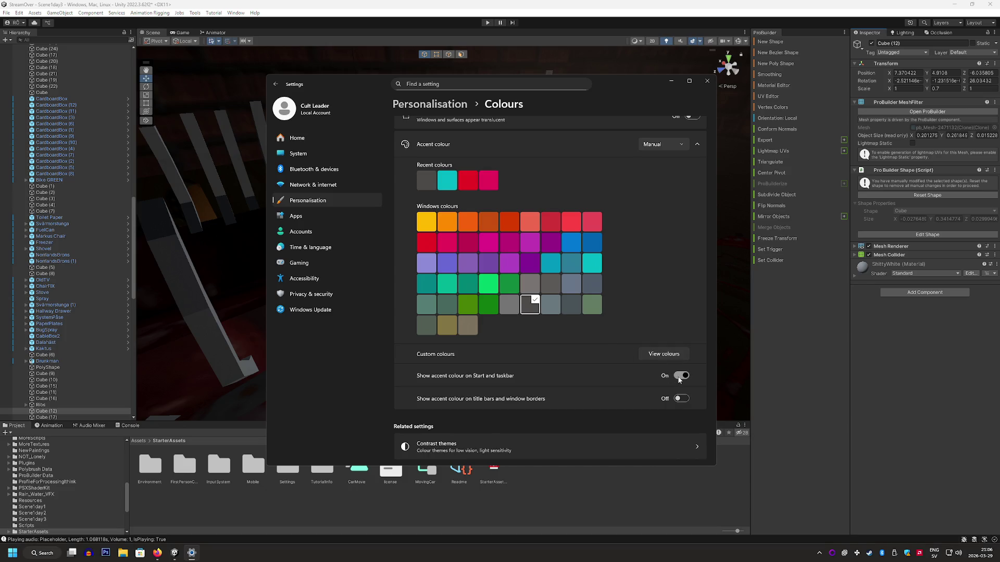
click(679, 377)
click(680, 399)
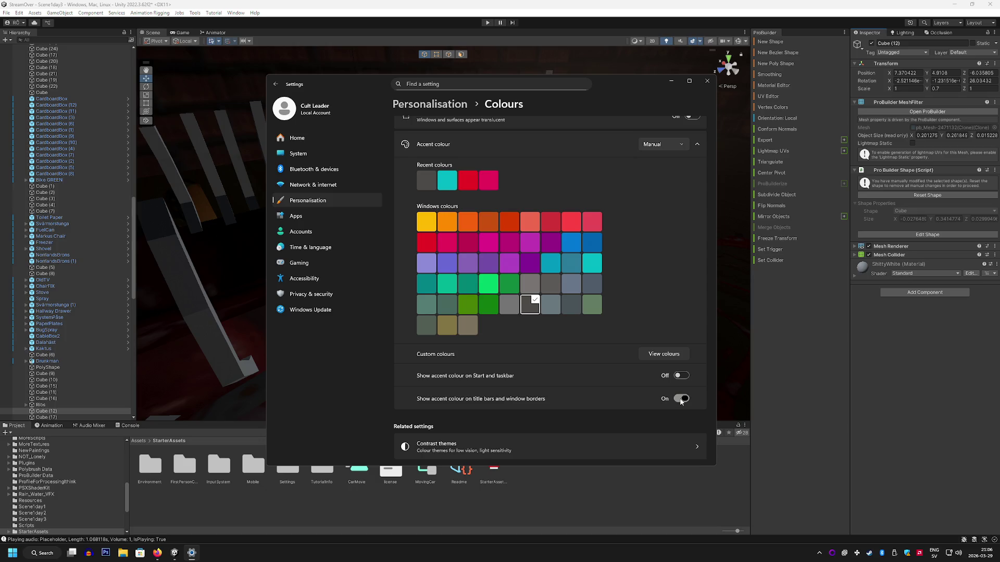
click(681, 399)
click(681, 400)
click(680, 400)
scroll(598, 382, down, 3)
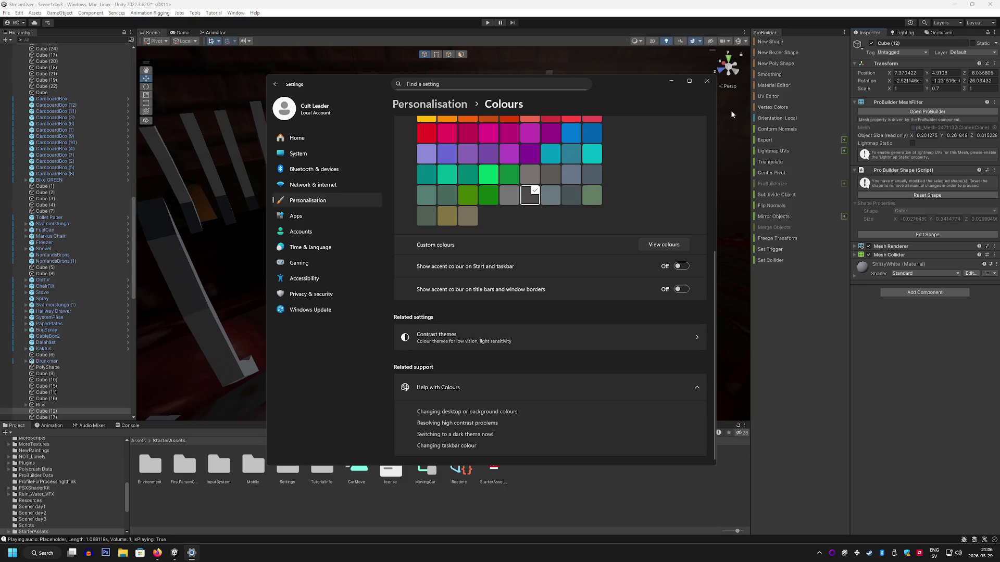
click(707, 81)
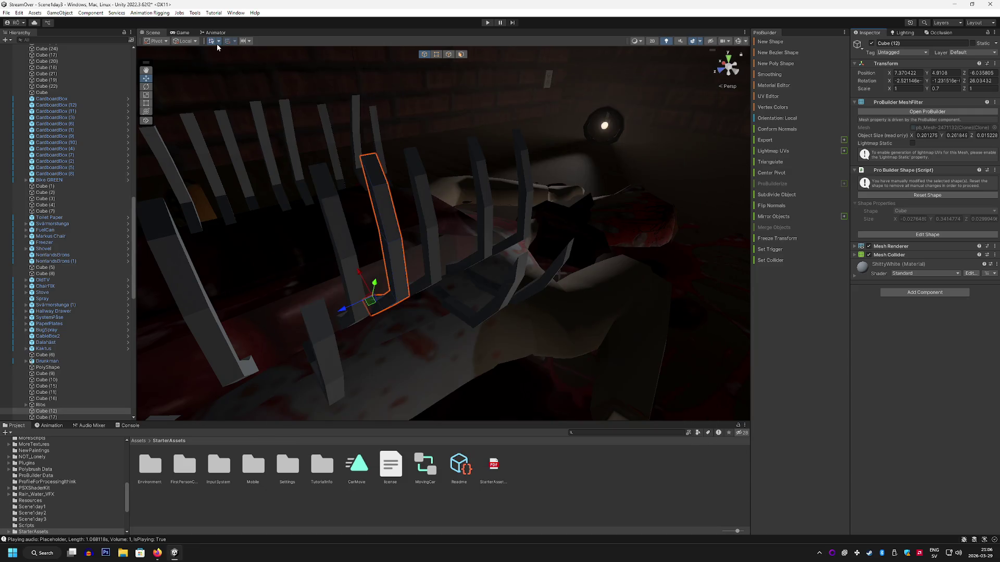
click(18, 12)
click(52, 285)
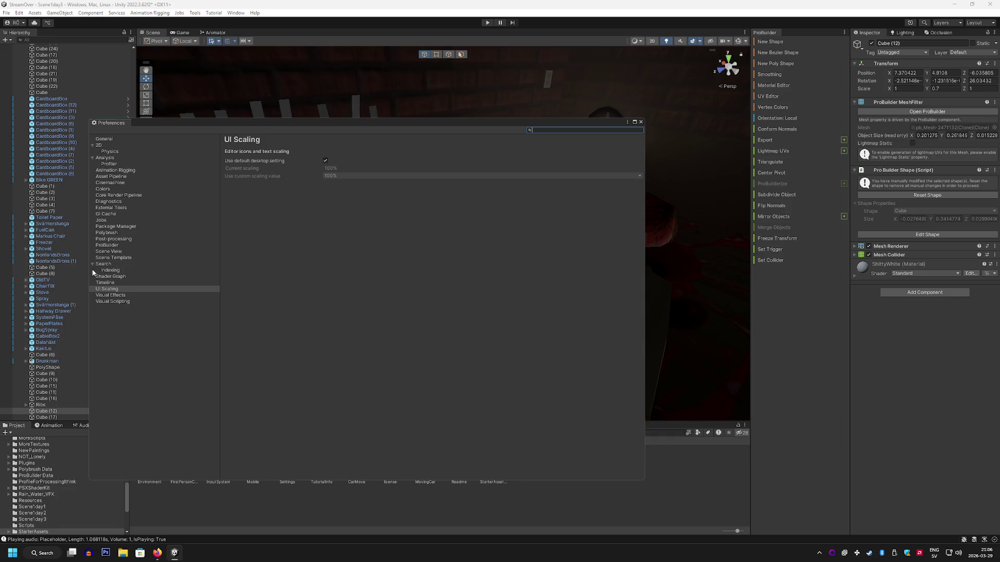
click(104, 139)
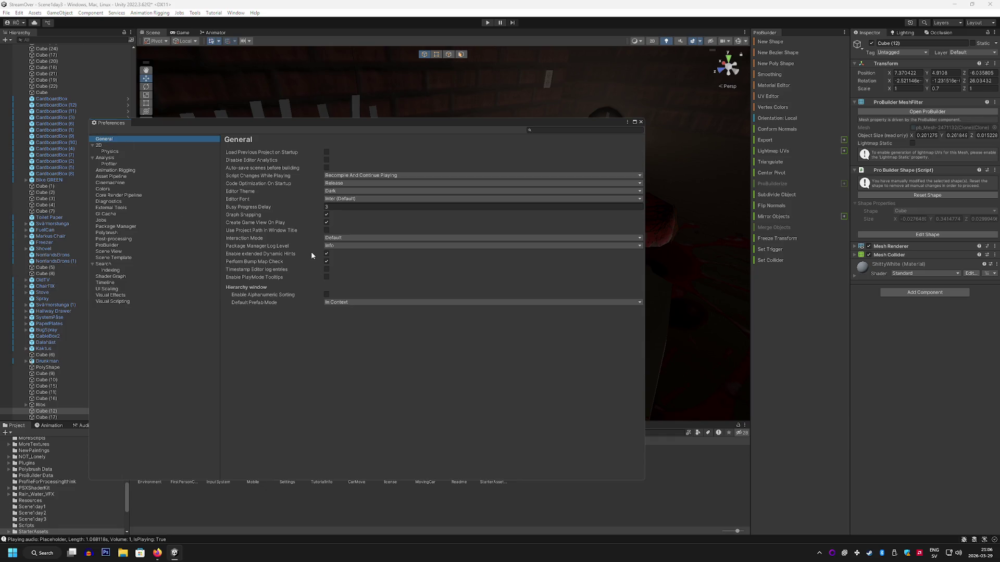
click(356, 191)
click(344, 208)
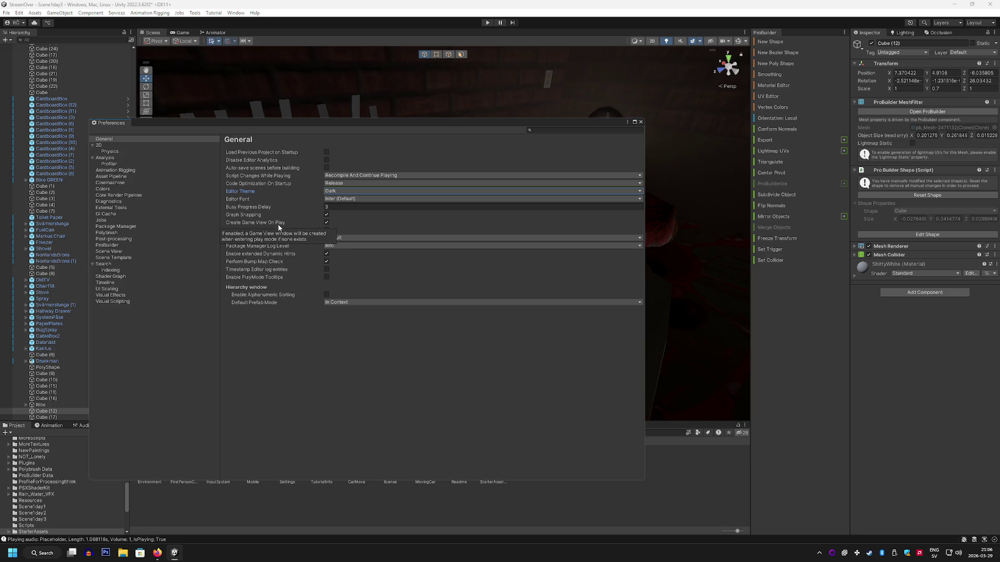
click(640, 122)
mouse_move(569, 165)
mouse_down()
mouse_move(383, 195)
mouse_move(461, 197)
mouse_up()
scroll(84, 245, down, 2)
- Delete rib pieces Cube (16), Cube (22) and one other rib from the ribcage
click(384, 212)
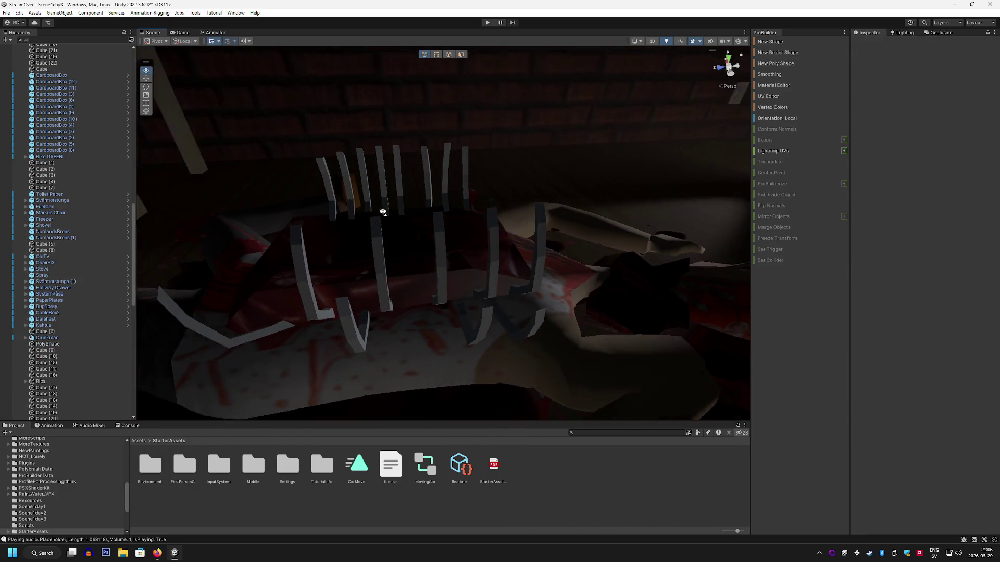
drag(384, 212, 453, 238)
click(464, 247)
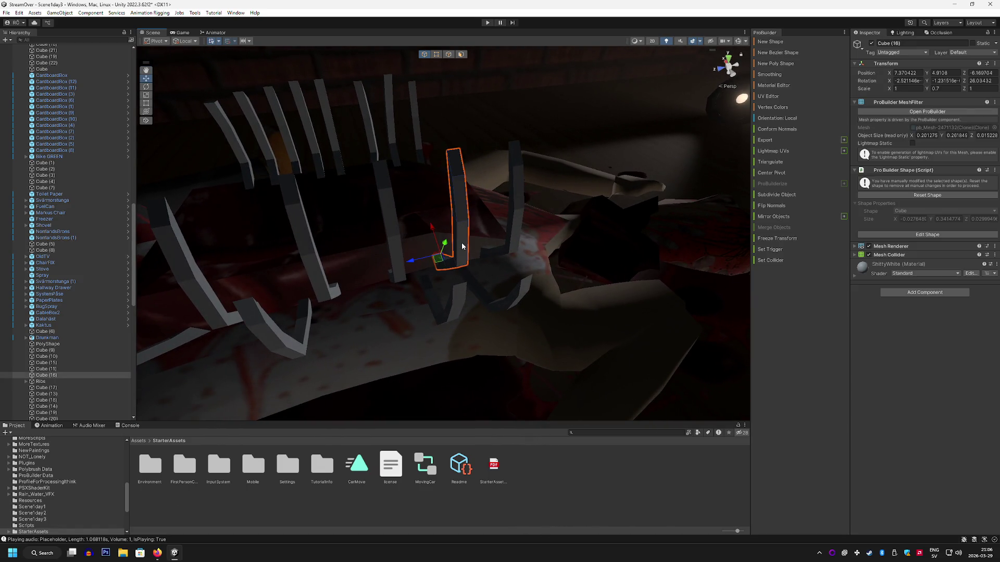
key(Delete)
mouse_move(460, 244)
mouse_down()
mouse_move(424, 241)
mouse_move(345, 150)
mouse_up()
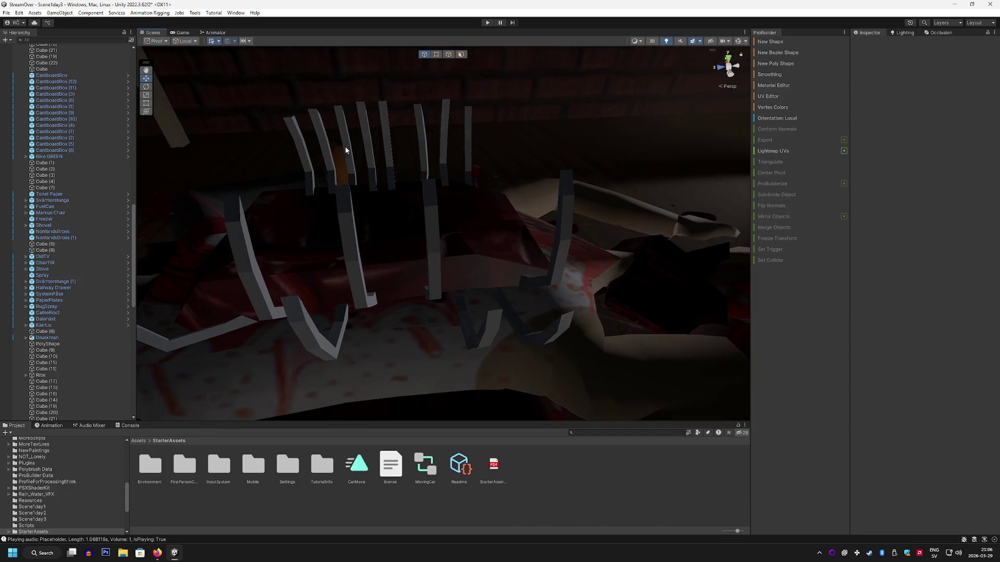
click(352, 149)
key(Delete)
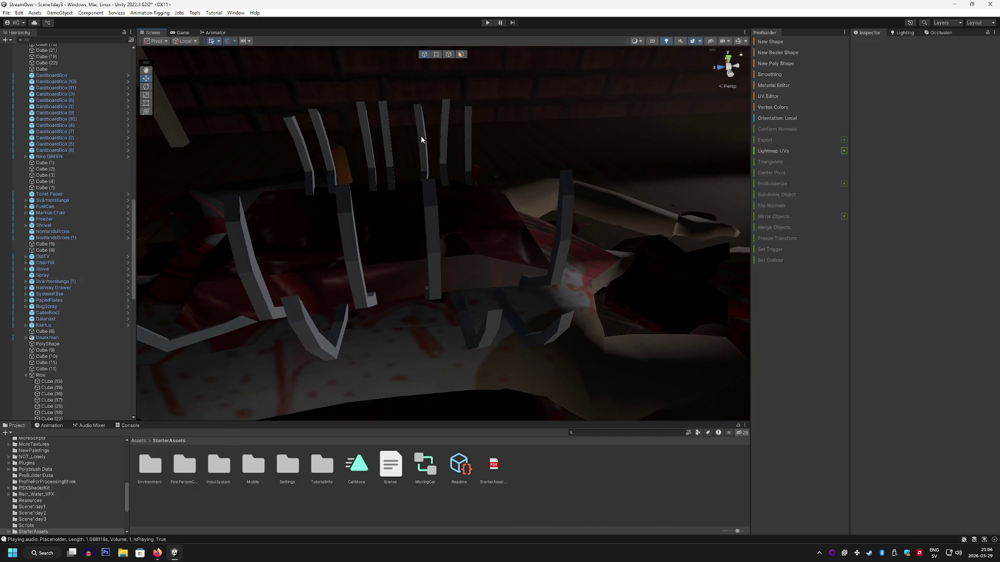
click(436, 140)
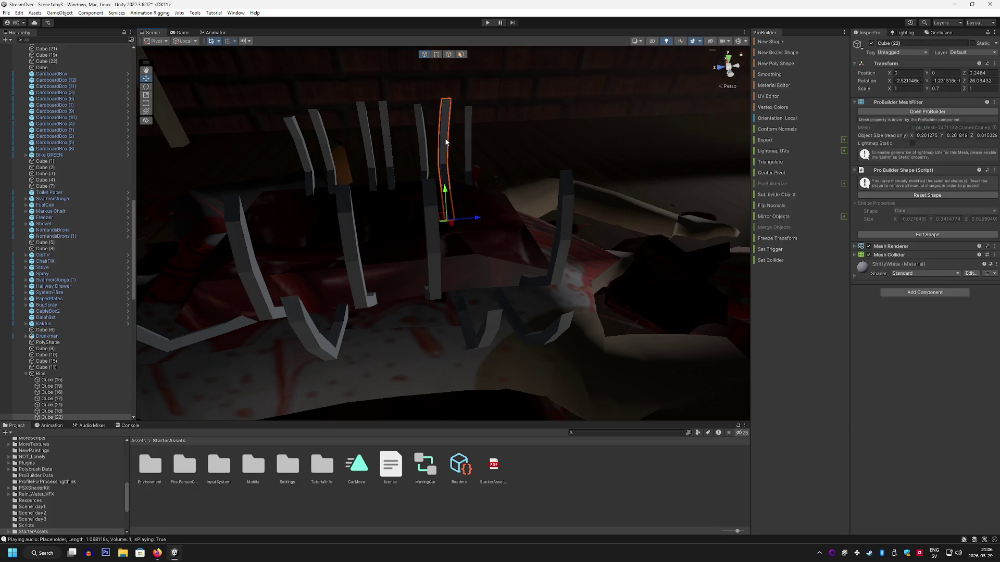
key(Delete)
mouse_move(306, 155)
mouse_down()
mouse_move(448, 216)
mouse_move(432, 211)
mouse_up()
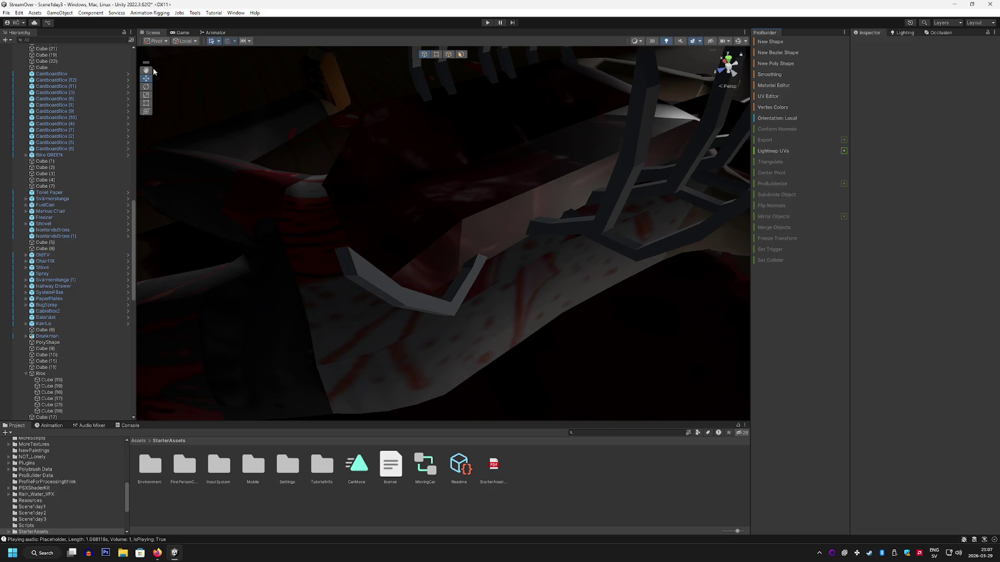
- Check the Game and Animator views, then return to the Scene view
click(186, 34)
click(214, 32)
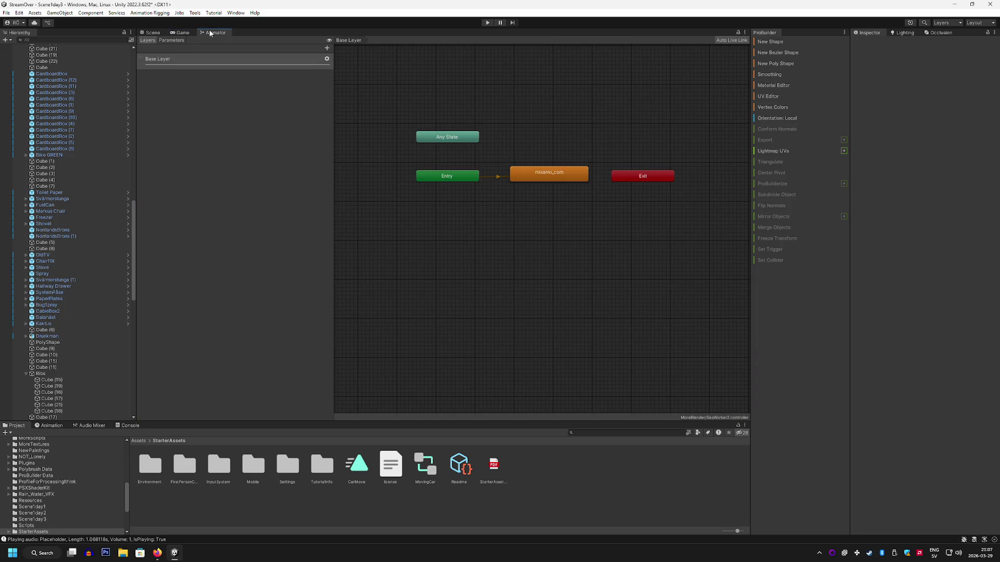
click(183, 34)
click(153, 33)
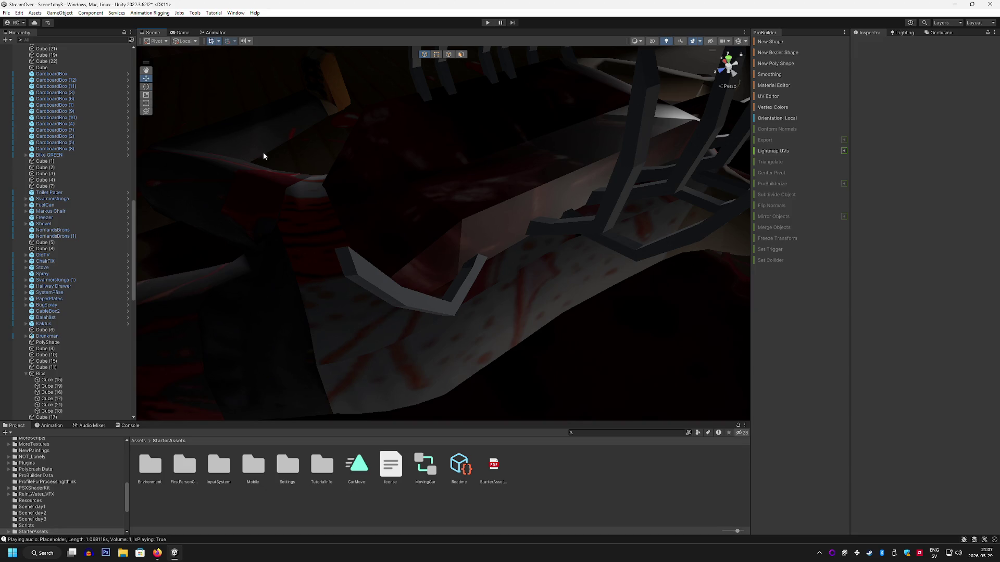
- In face mode, stretch one bent rib's end and lengthen the neighbouring rib's upright arm
click(369, 284)
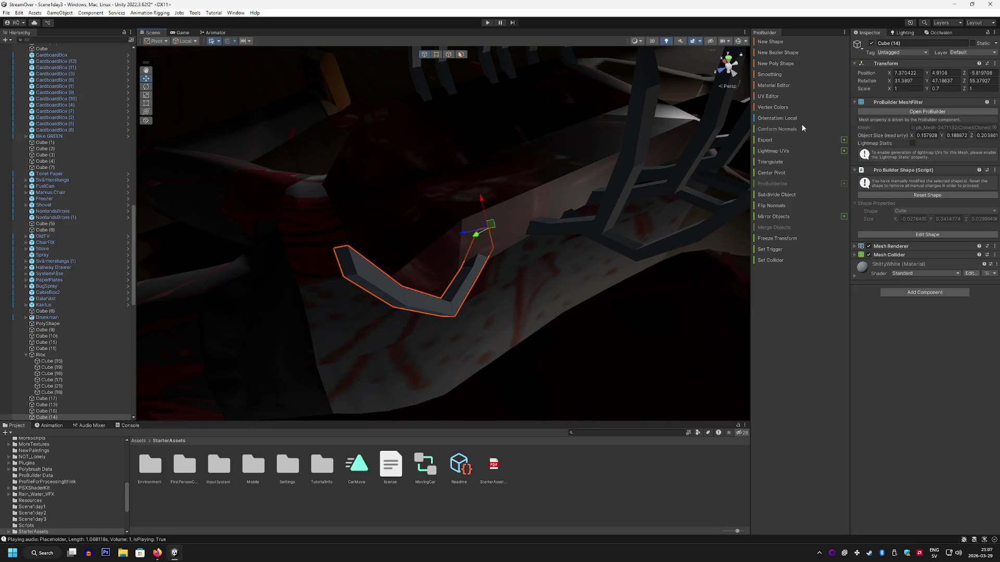
drag(608, 141, 561, 131)
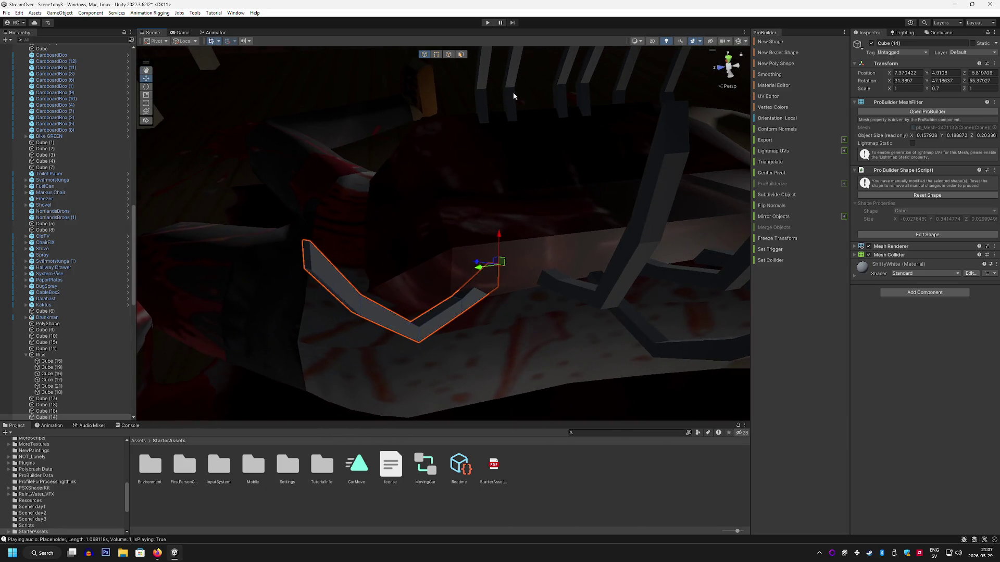
click(461, 55)
click(333, 276)
shift+click(396, 318)
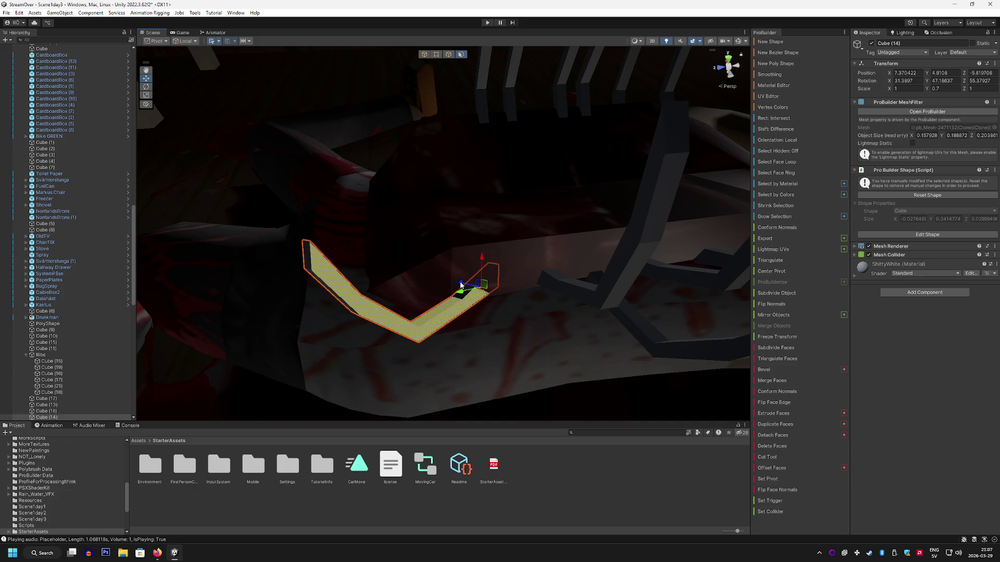
drag(461, 285, 507, 290)
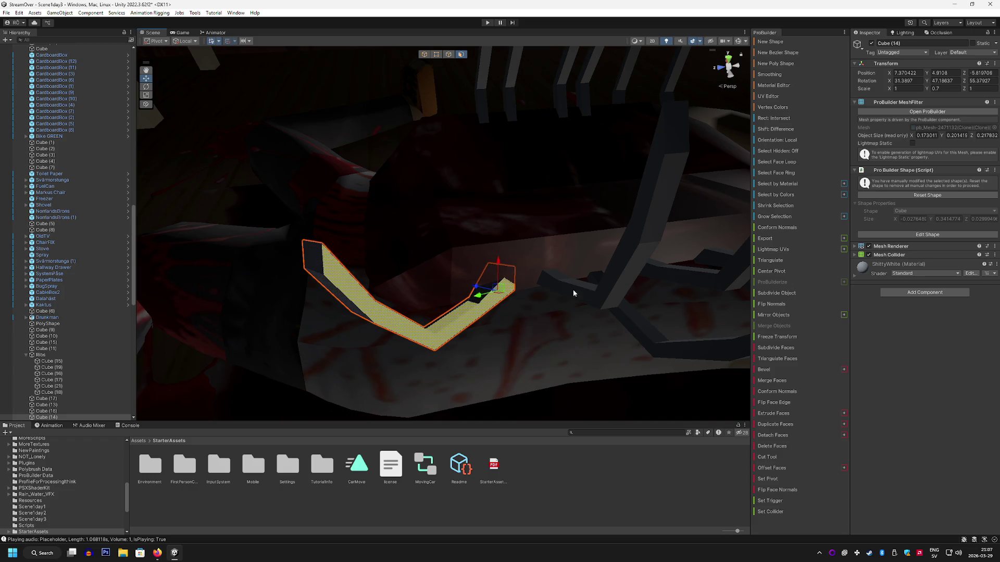
click(553, 286)
shift+click(642, 180)
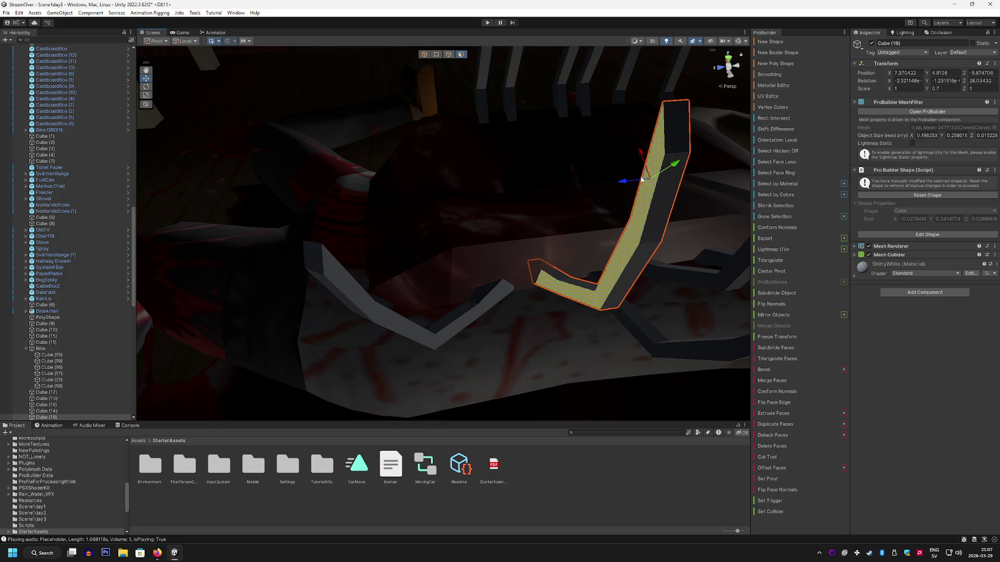
mouse_move(617, 189)
mouse_down()
mouse_move(607, 185)
mouse_move(656, 208)
mouse_move(600, 201)
mouse_move(542, 212)
mouse_move(409, 261)
mouse_up()
- Select and frame the next rib pieces, orbiting around the ribcage
click(410, 264)
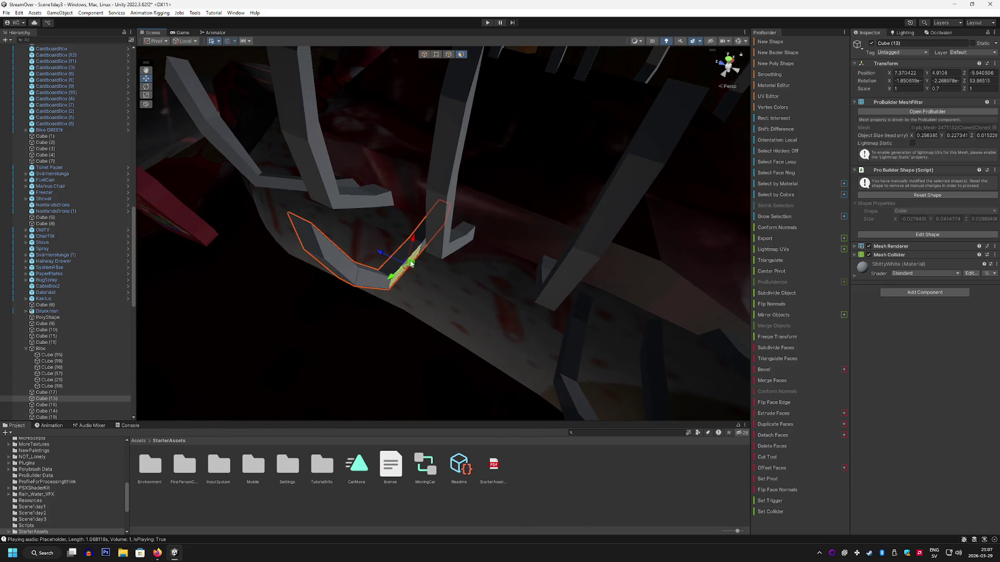
key(f)
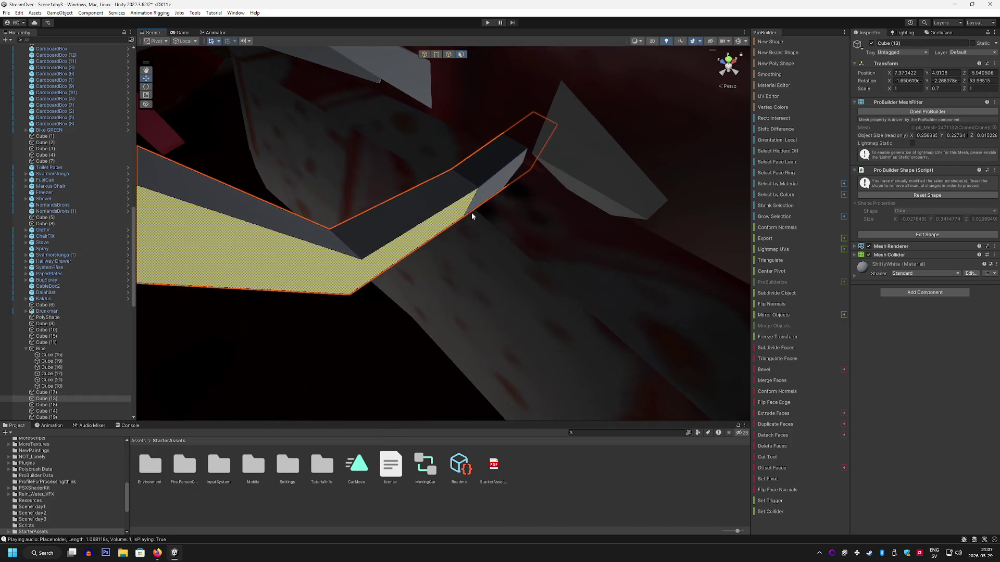
drag(488, 195, 595, 185)
scroll(598, 185, down, 5)
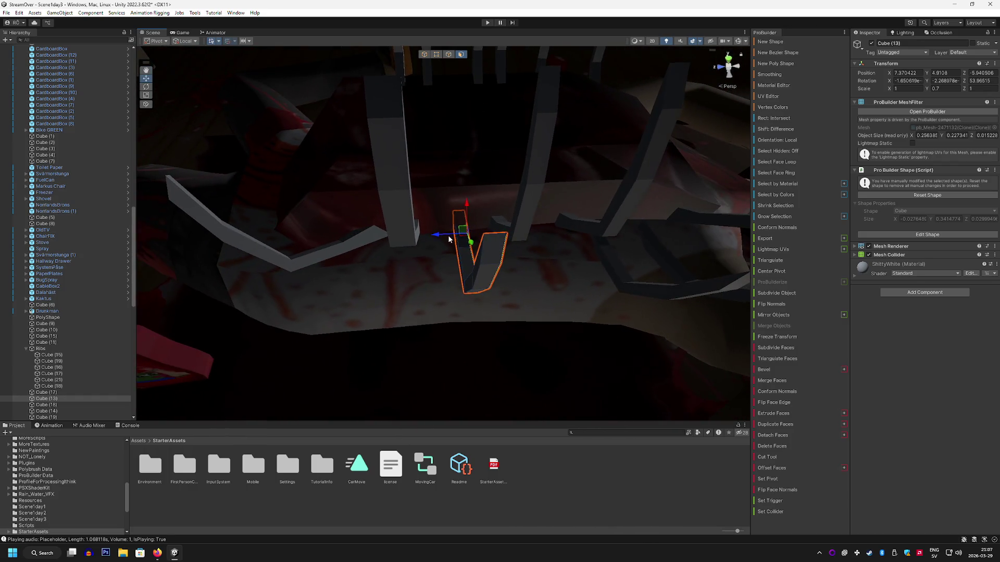
drag(514, 236, 438, 226)
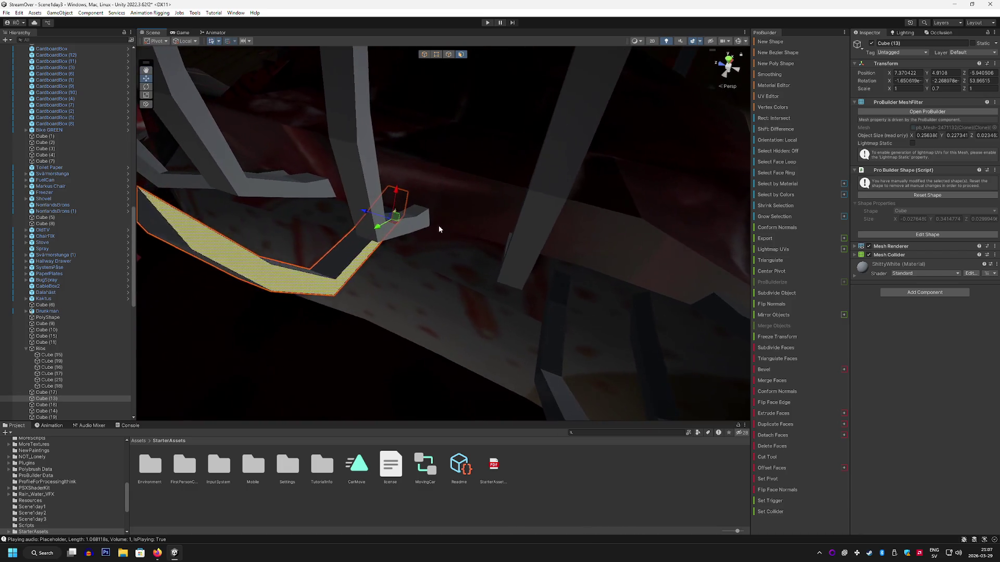
click(422, 226)
mouse_move(372, 220)
mouse_down()
mouse_move(375, 90)
mouse_move(390, 221)
mouse_move(462, 261)
mouse_move(437, 219)
mouse_move(458, 290)
mouse_up()
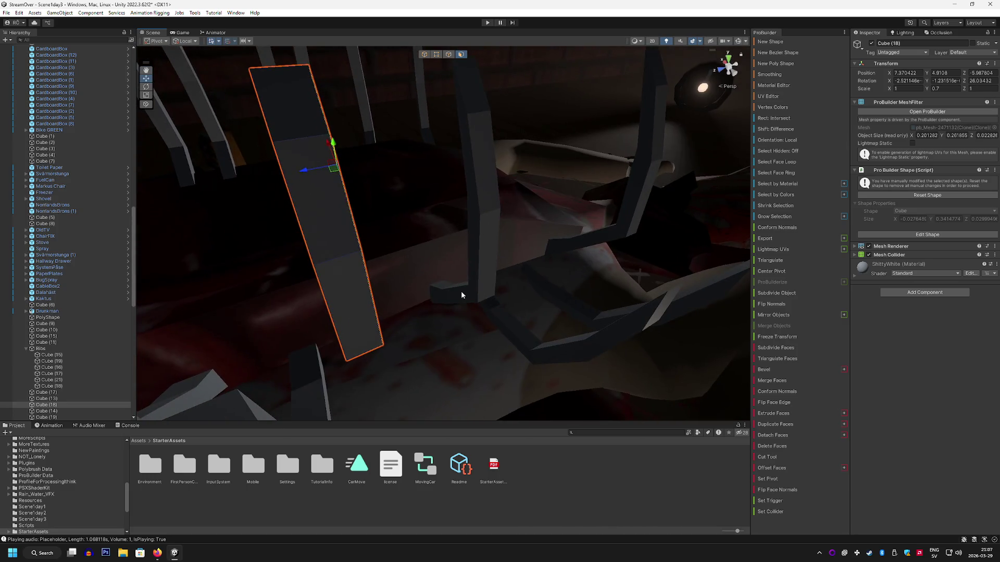
- Select the upright pillar rib's side and lower front faces from several angles
click(442, 296)
click(475, 240)
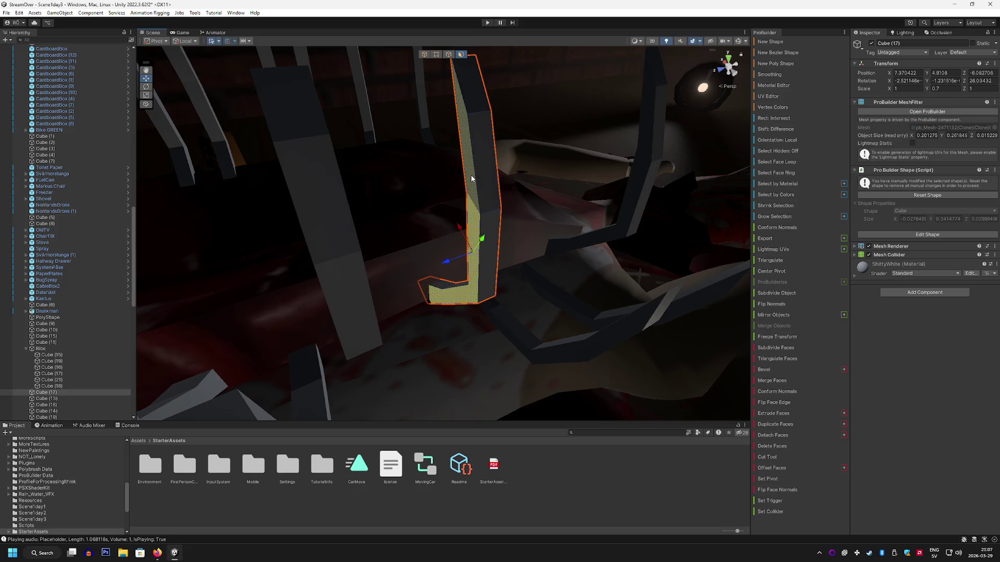
mouse_move(475, 240)
mouse_down()
mouse_move(434, 157)
mouse_move(415, 146)
mouse_move(158, 76)
mouse_up()
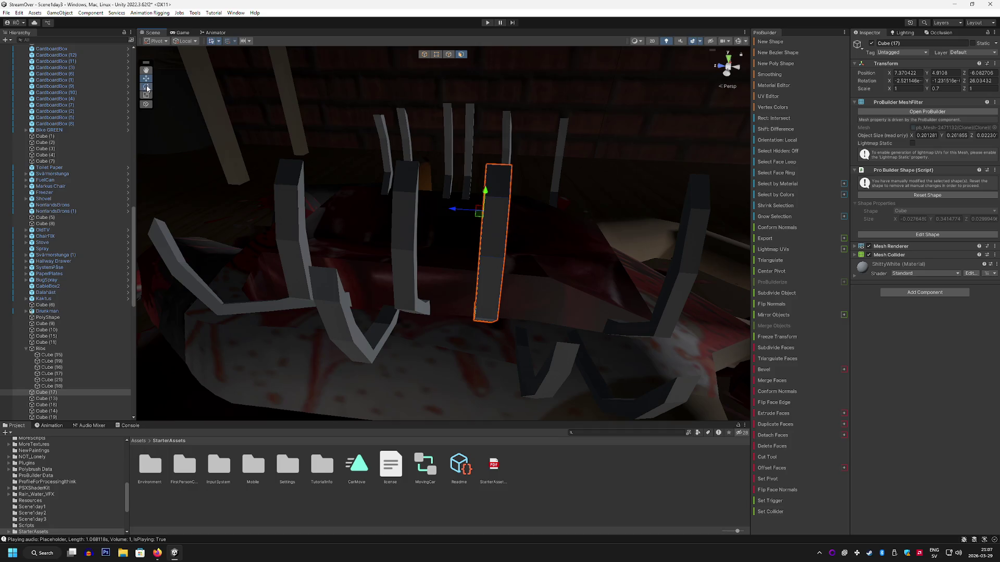
drag(331, 153, 337, 123)
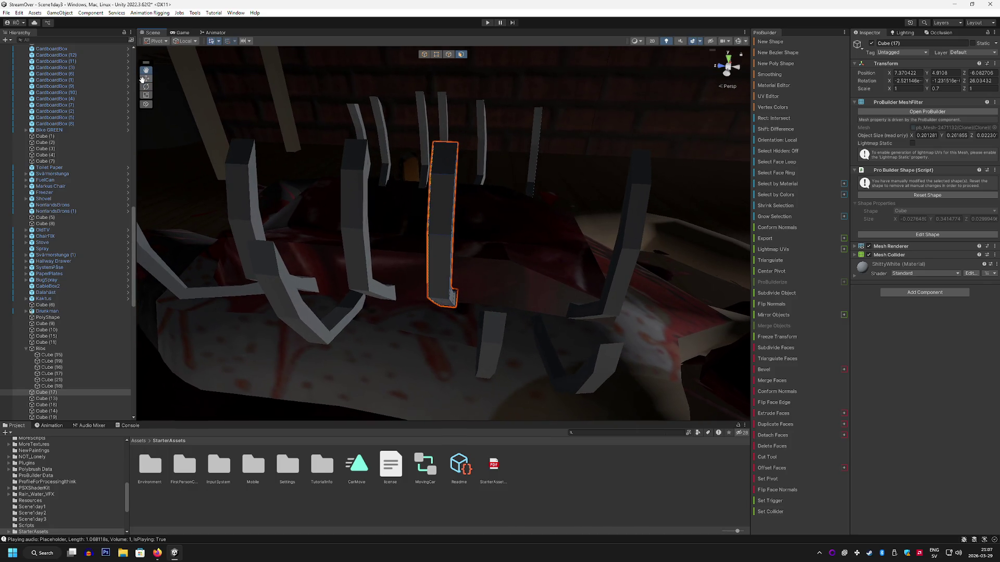
click(450, 201)
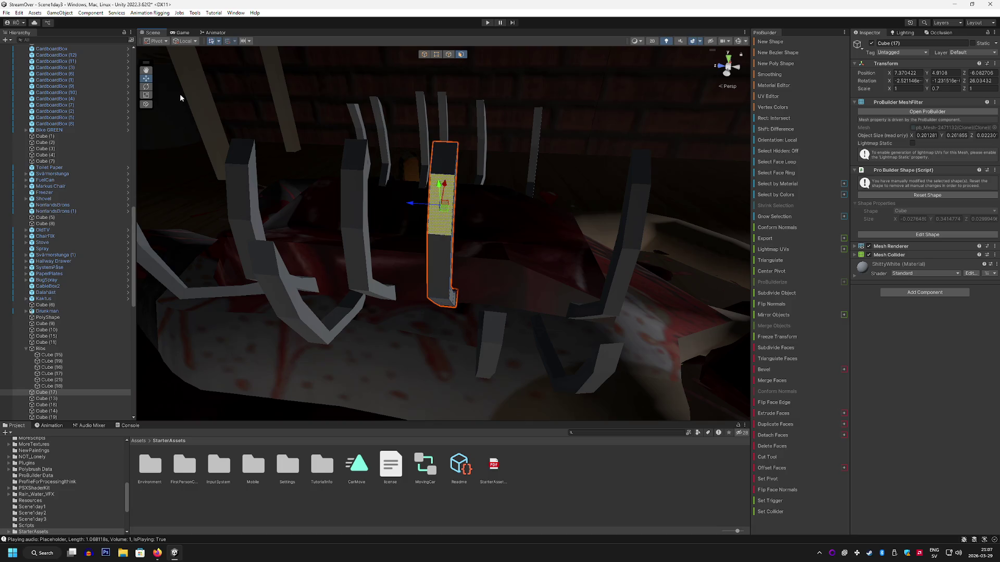
mouse_move(180, 97)
mouse_down()
mouse_move(373, 112)
mouse_move(434, 188)
mouse_up()
click(434, 189)
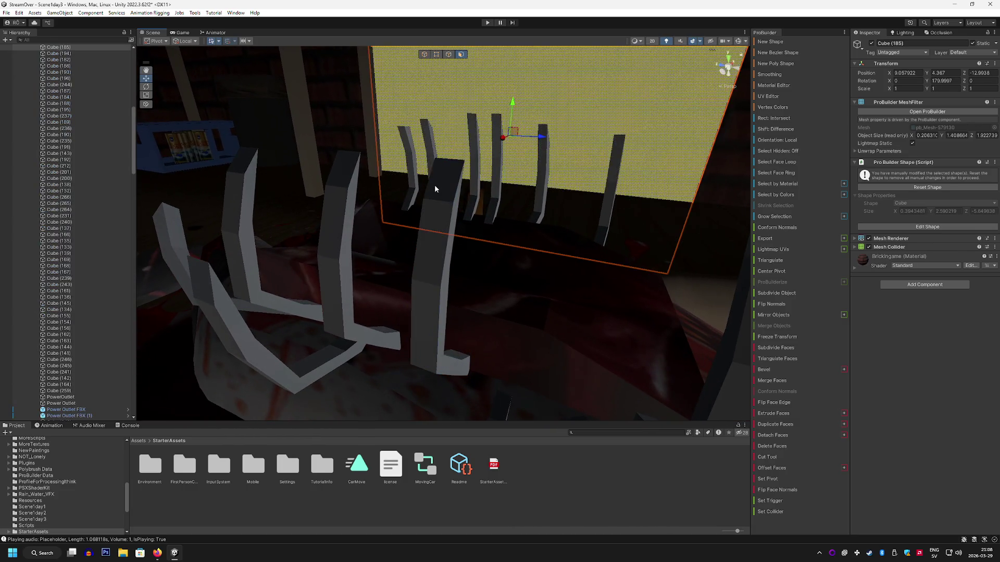
click(435, 189)
click(433, 318)
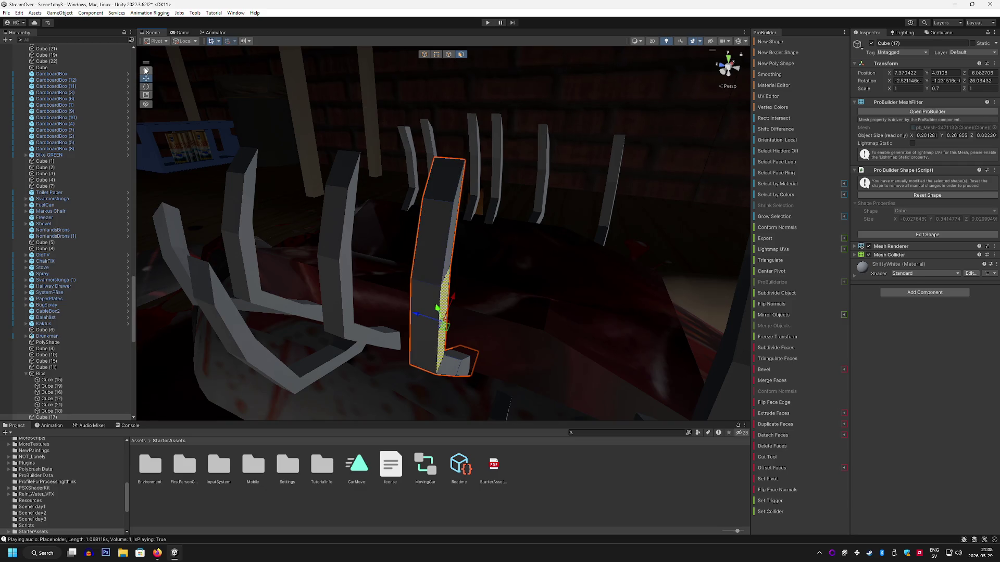
mouse_move(412, 211)
mouse_down()
mouse_move(437, 226)
mouse_move(346, 203)
mouse_move(406, 192)
mouse_move(538, 259)
mouse_up()
- In object mode, rotate the upright pillar rib so it leans to the right
key(g)
drag(631, 270, 333, 252)
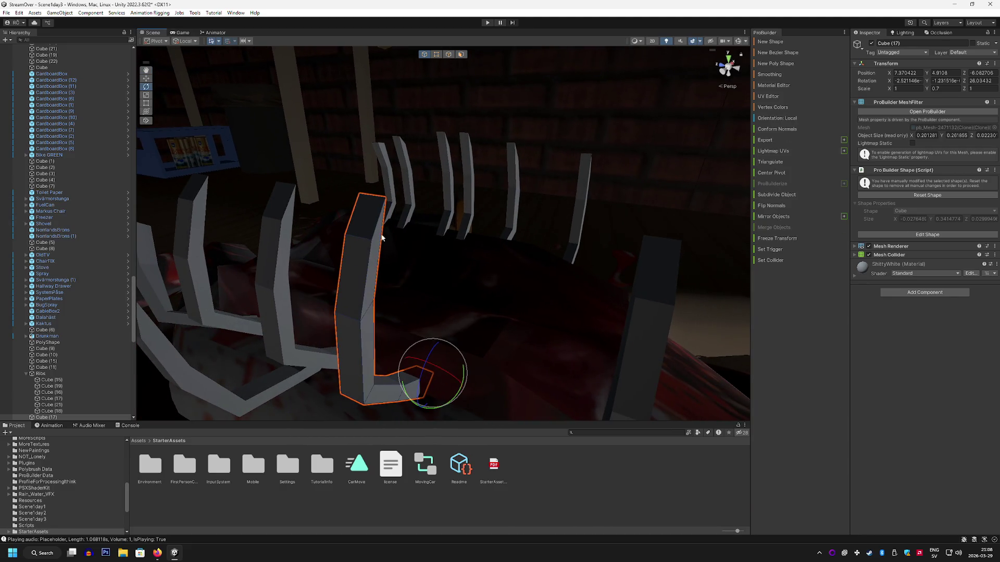
drag(436, 364, 519, 378)
mouse_move(455, 298)
mouse_down()
mouse_move(467, 300)
mouse_move(469, 275)
mouse_move(390, 373)
mouse_move(324, 287)
mouse_up()
- Select faces on the V-shaped rib and its neighbour, including the diagonal face, for moving
click(426, 324)
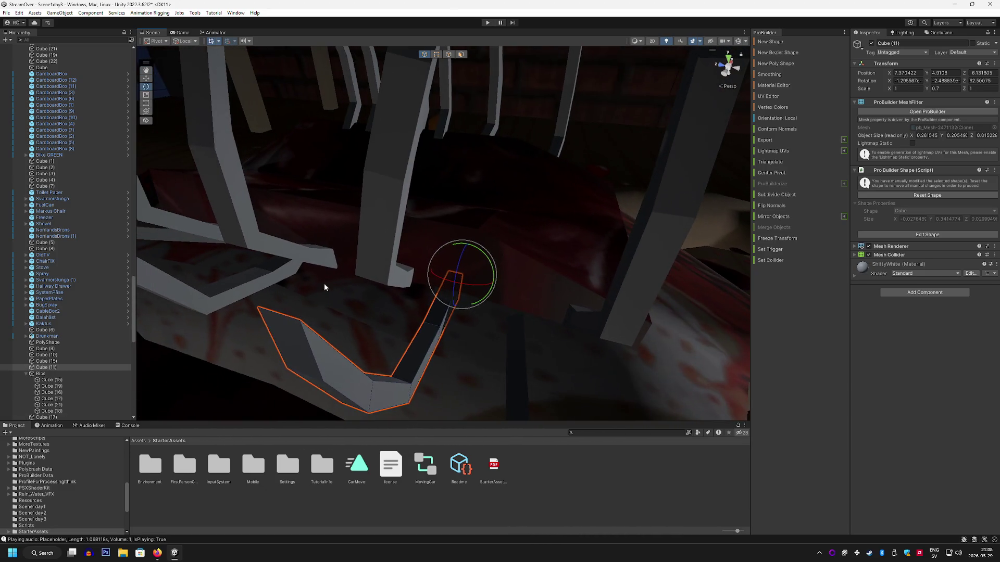
click(458, 55)
click(448, 314)
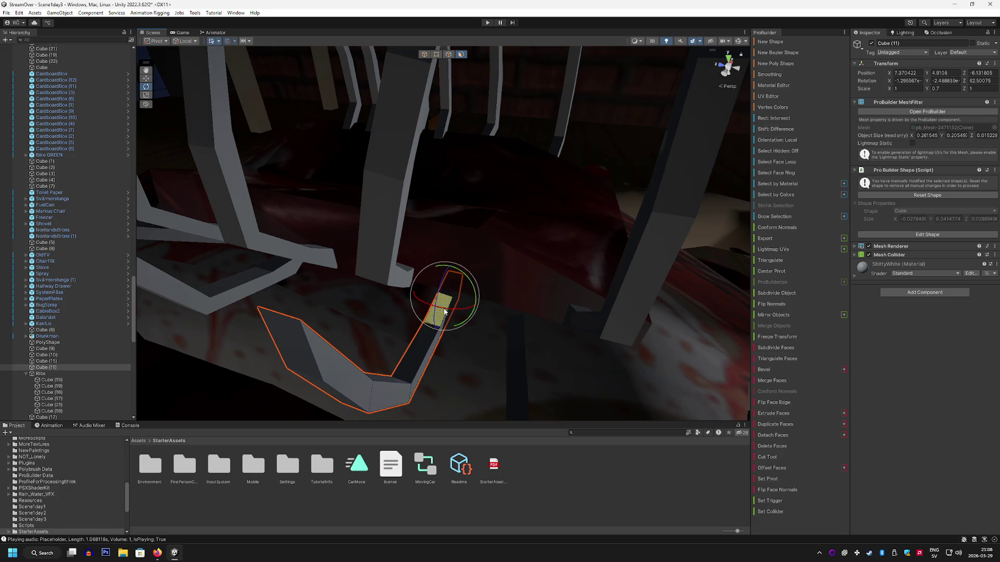
mouse_move(443, 326)
mouse_down()
mouse_move(489, 375)
mouse_move(375, 364)
mouse_up()
mouse_move(356, 271)
mouse_down()
mouse_move(397, 279)
mouse_move(440, 260)
mouse_up()
mouse_move(447, 140)
mouse_down()
mouse_move(511, 130)
mouse_move(500, 133)
mouse_up()
mouse_move(433, 199)
mouse_down()
mouse_move(512, 250)
mouse_move(454, 270)
mouse_up()
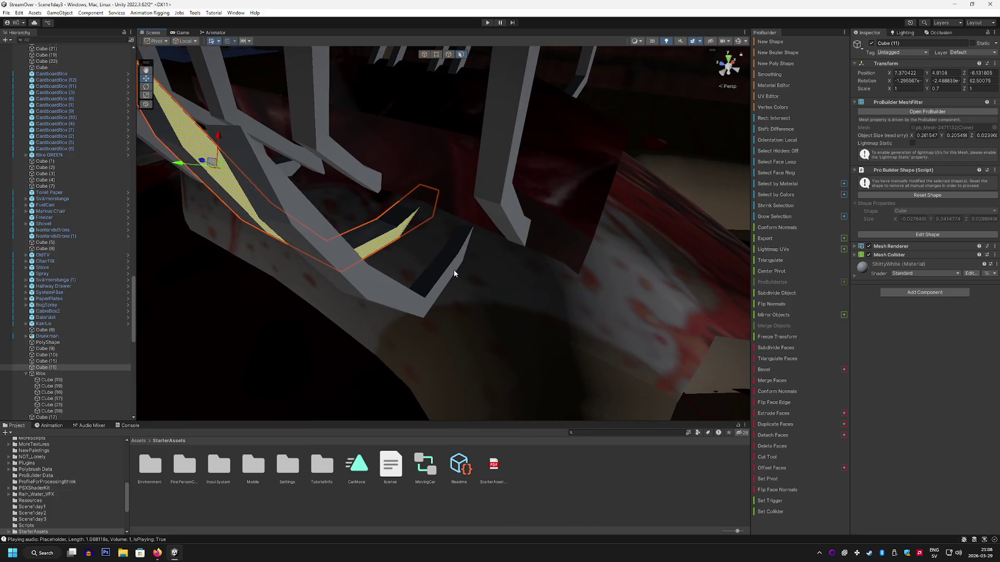
click(454, 269)
click(334, 248)
shift+click(333, 248)
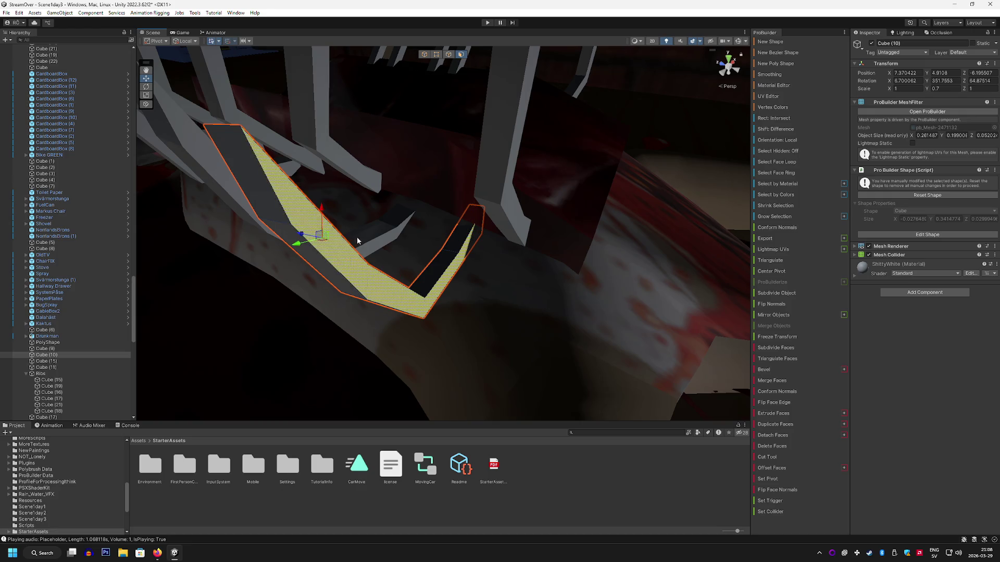
- Select the pillar rib's long side face, then frame a face of the gore block
click(514, 213)
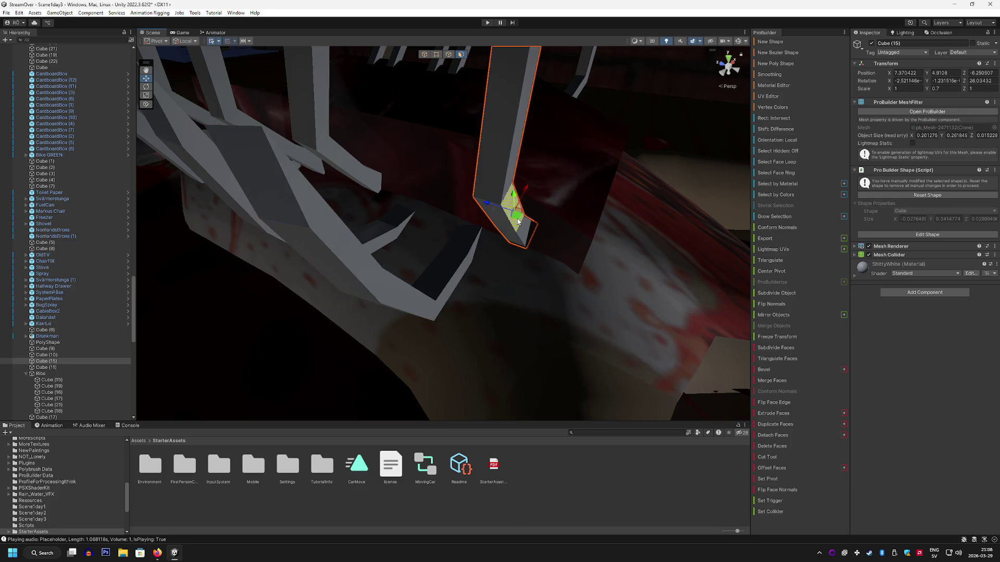
mouse_move(514, 213)
mouse_down()
mouse_move(544, 170)
mouse_move(500, 171)
mouse_up()
click(454, 174)
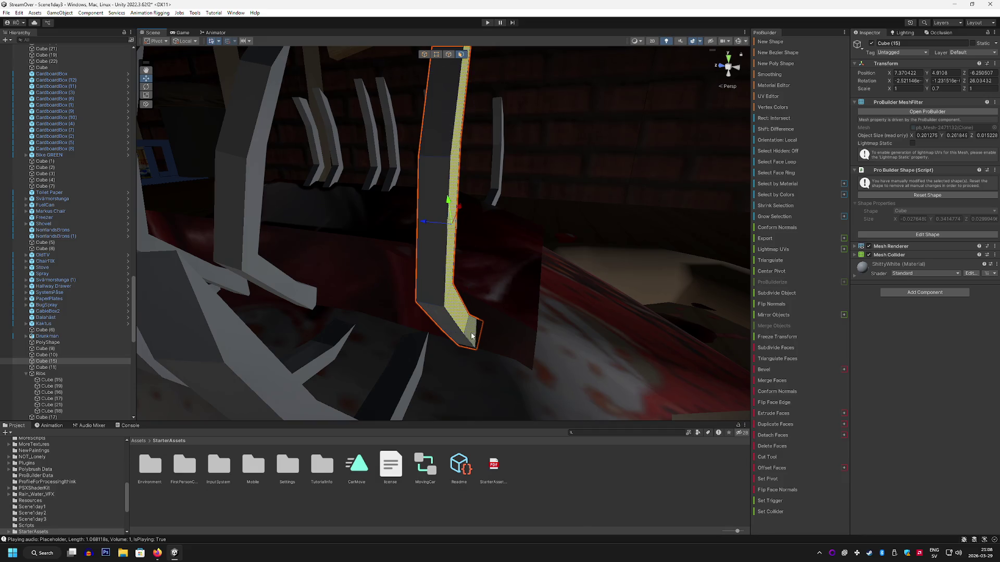
mouse_move(453, 328)
mouse_down()
mouse_move(464, 321)
mouse_move(569, 347)
mouse_move(497, 336)
mouse_move(575, 341)
mouse_move(431, 330)
mouse_move(446, 307)
mouse_move(301, 313)
mouse_move(196, 330)
mouse_move(382, 413)
mouse_move(328, 361)
mouse_move(429, 280)
mouse_up()
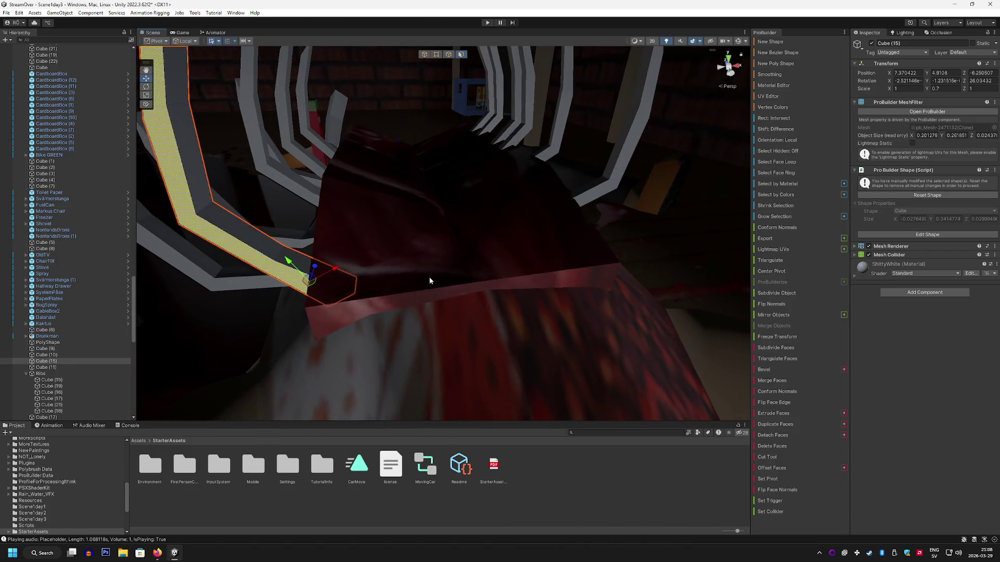
click(430, 281)
key(f)
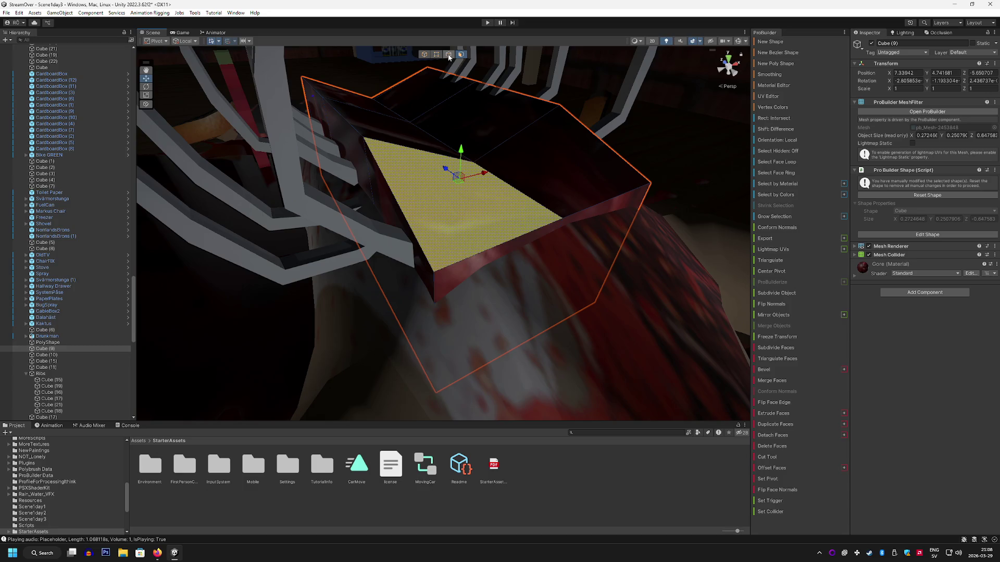
- In vertex mode, drag the gore block Cube (9)'s top corners down into the ribcage
click(436, 55)
click(431, 273)
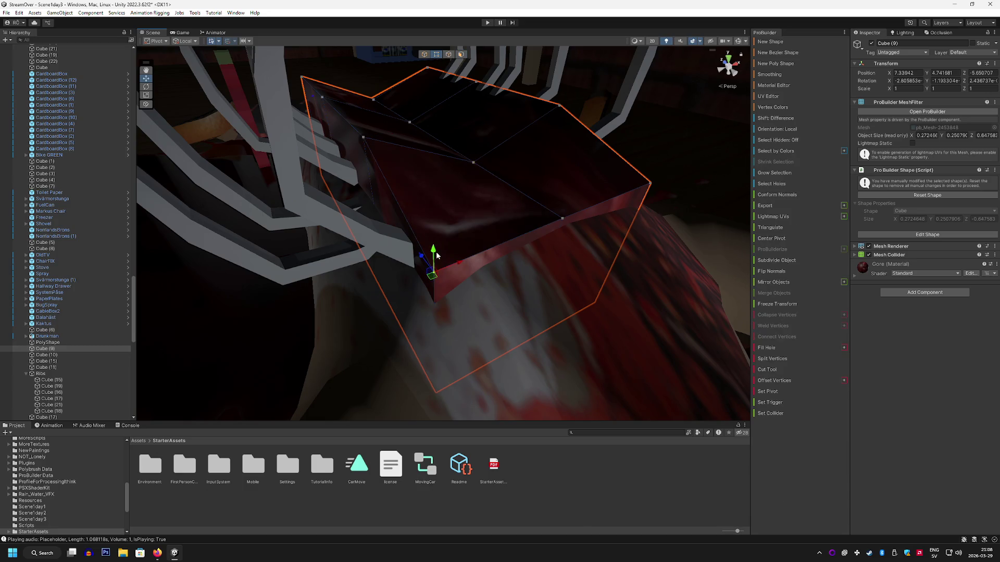
mouse_move(435, 260)
mouse_down()
mouse_move(434, 286)
mouse_move(419, 281)
mouse_move(456, 245)
mouse_move(475, 262)
mouse_up()
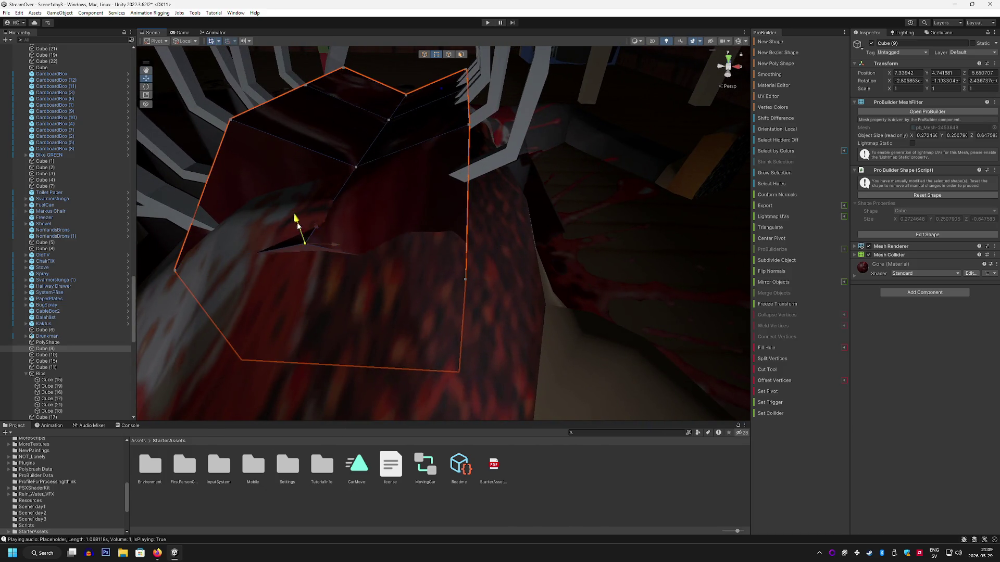
mouse_move(300, 234)
mouse_down()
mouse_move(386, 229)
mouse_move(195, 209)
mouse_up()
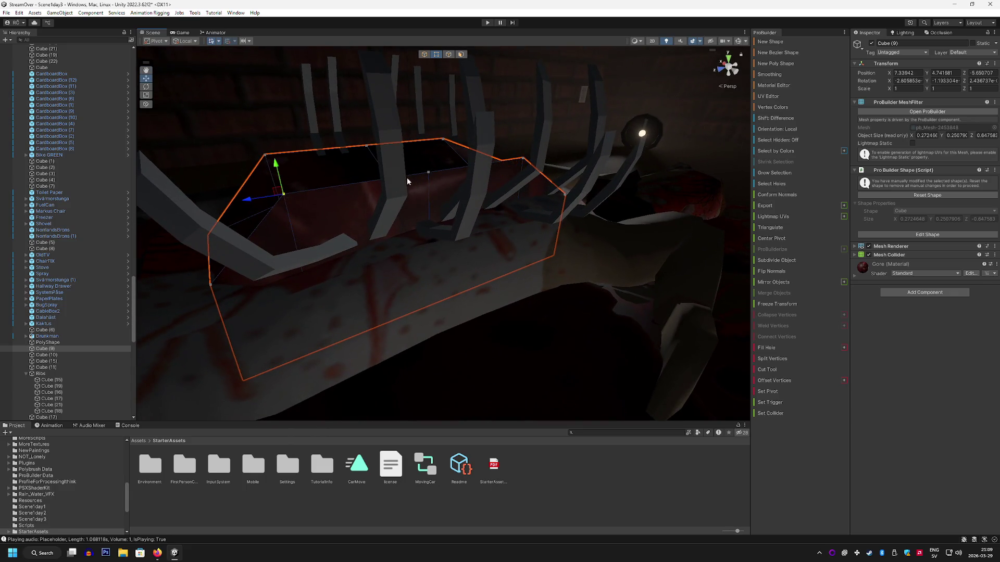
mouse_move(452, 181)
mouse_down()
mouse_move(460, 152)
mouse_move(401, 123)
mouse_move(290, 127)
mouse_move(344, 157)
mouse_up()
click(458, 160)
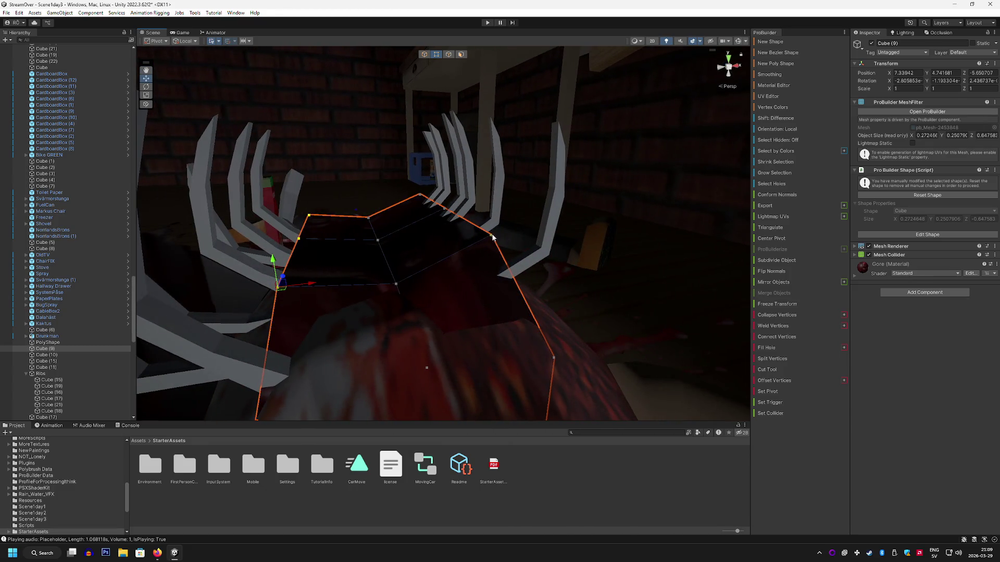
mouse_move(493, 237)
mouse_down()
mouse_move(261, 250)
mouse_move(369, 253)
mouse_move(585, 223)
mouse_move(596, 196)
mouse_move(623, 191)
mouse_up()
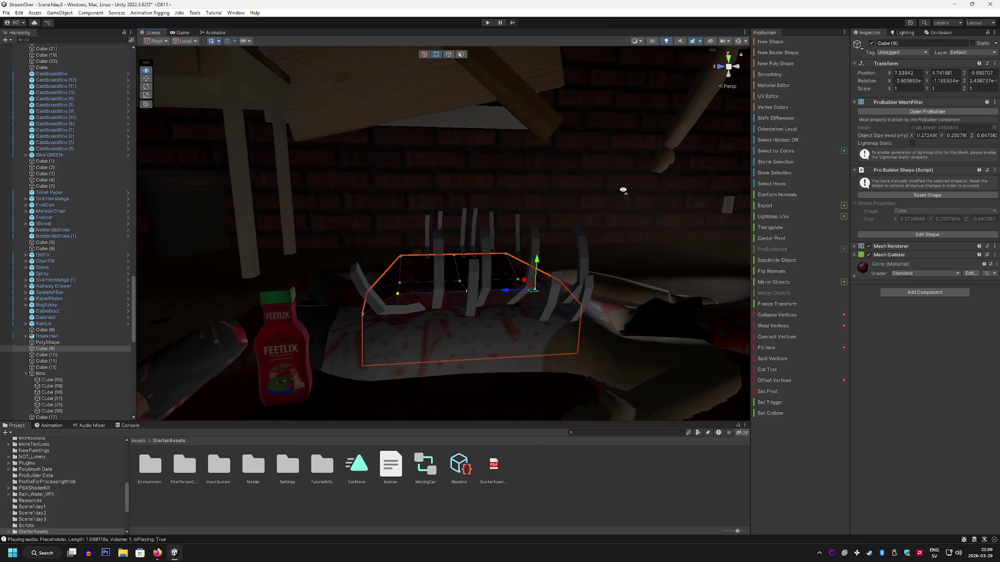
scroll(429, 234, up, 5)
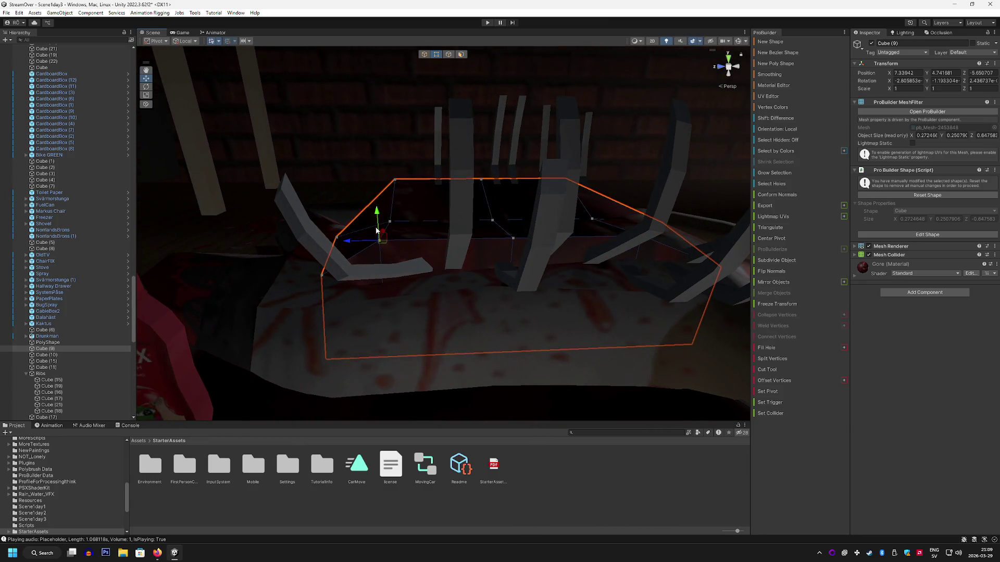
mouse_move(425, 233)
mouse_down()
mouse_move(435, 230)
mouse_move(412, 250)
mouse_move(396, 244)
mouse_move(495, 176)
mouse_move(453, 152)
mouse_move(413, 172)
mouse_move(429, 188)
mouse_move(476, 107)
mouse_move(406, 112)
mouse_move(364, 145)
mouse_up()
click(497, 187)
- In face mode, select faces on ribs Cube (19) and Cube (15)
click(461, 54)
click(344, 129)
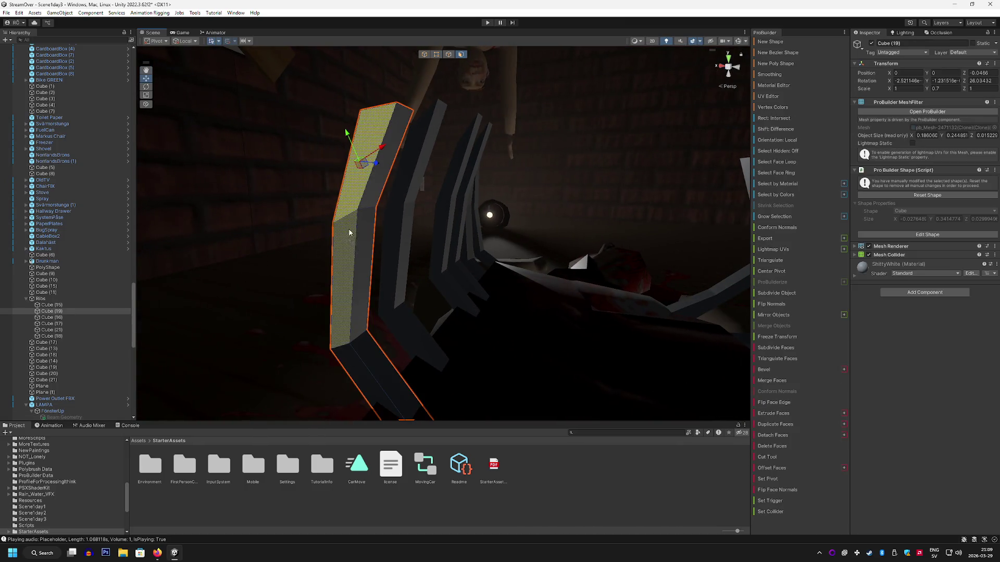
scroll(429, 322, up, 3)
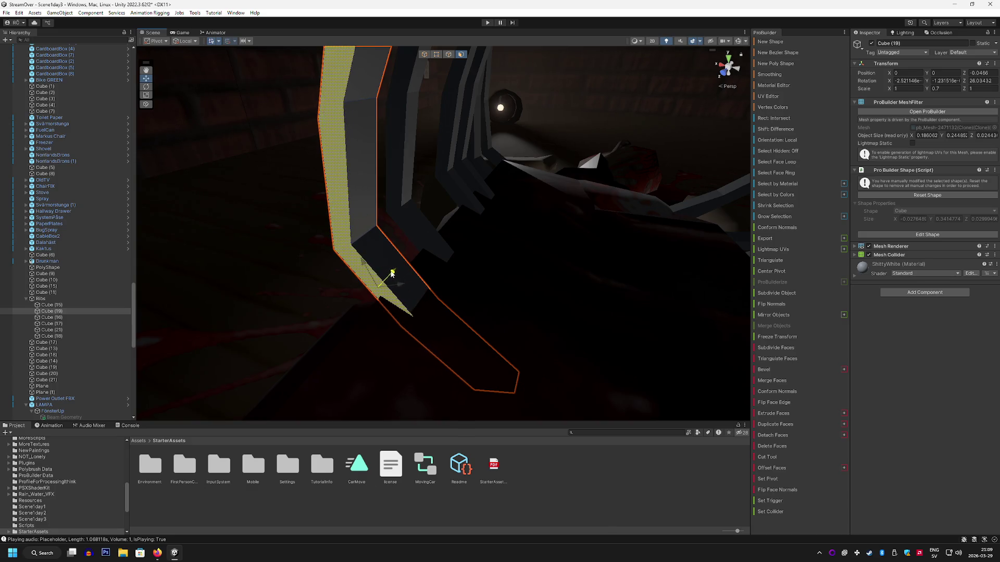
mouse_move(393, 272)
mouse_down()
mouse_move(287, 249)
mouse_move(379, 271)
mouse_move(417, 248)
mouse_move(413, 212)
mouse_up()
click(401, 271)
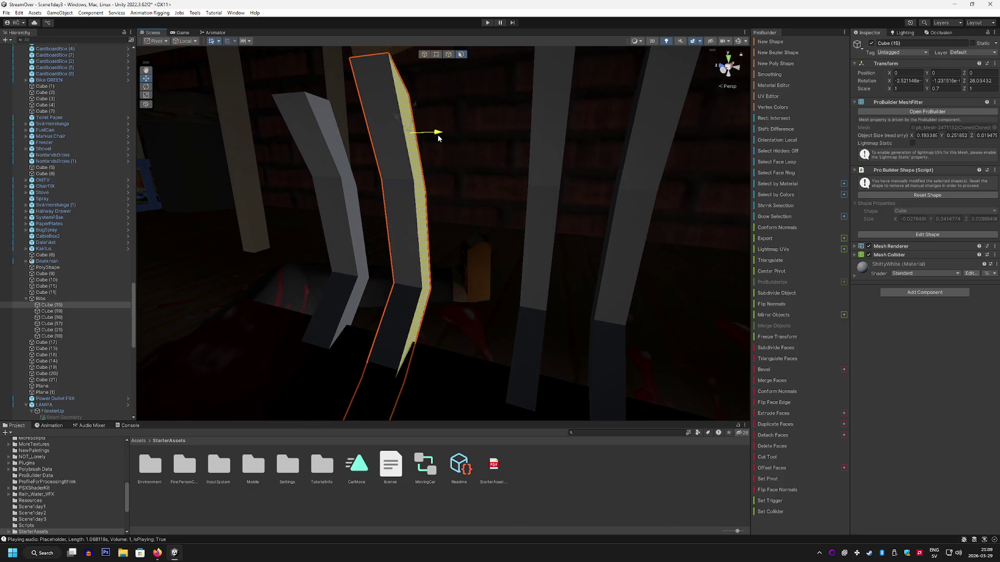
mouse_move(437, 136)
mouse_down()
mouse_move(508, 165)
mouse_move(450, 252)
mouse_move(434, 225)
mouse_move(444, 167)
mouse_move(420, 170)
mouse_move(453, 127)
mouse_up()
- Select a face strip down rib Cube (16), including its bottom face, and widen it
click(434, 225)
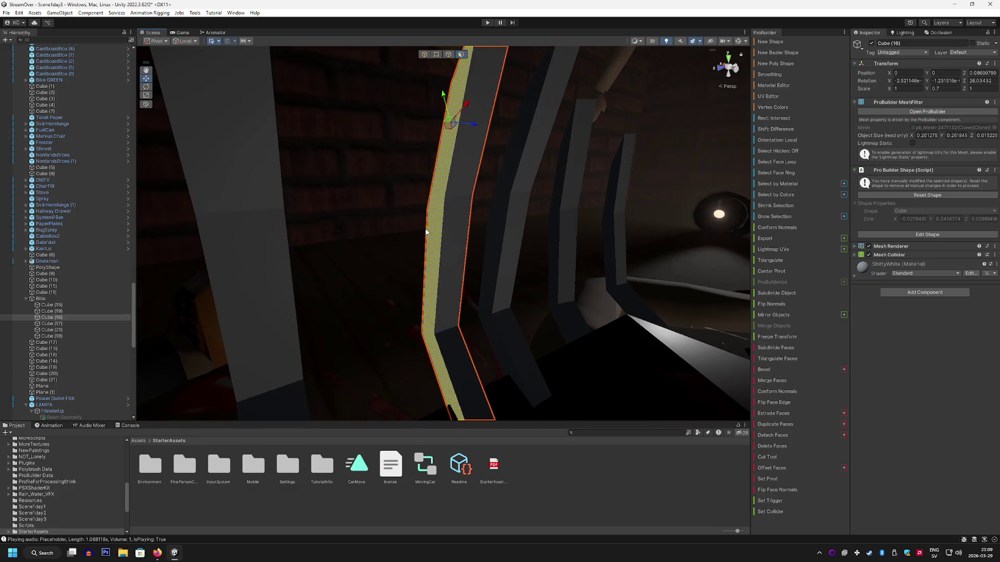
click(470, 127)
shift+click(432, 342)
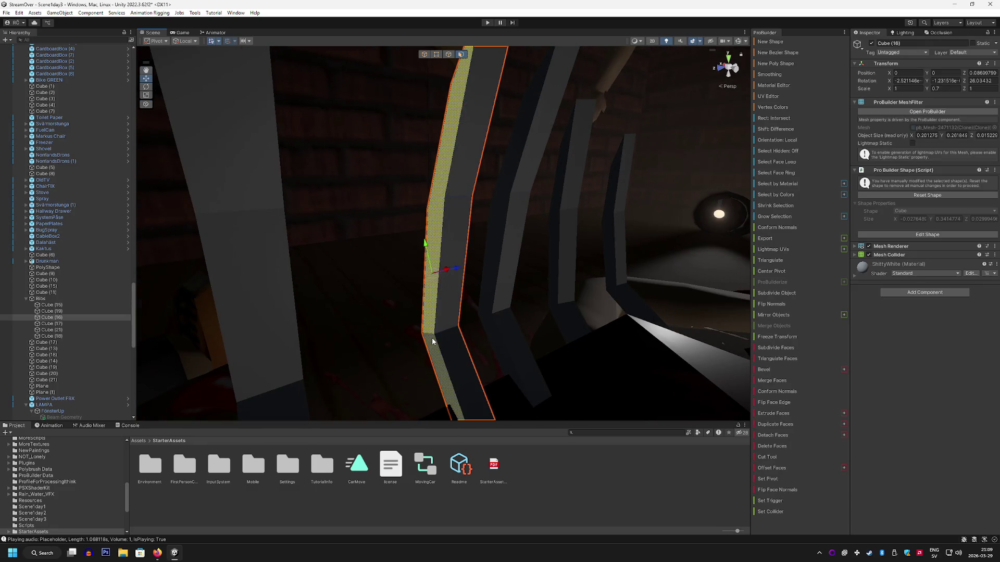
shift+click(458, 385)
mouse_move(469, 397)
mouse_down()
mouse_move(444, 327)
mouse_move(398, 311)
mouse_move(386, 276)
mouse_move(435, 201)
mouse_move(509, 159)
mouse_move(526, 180)
mouse_up()
- Rotate rib Cube (21) slightly so its lower edge skews, then clear the selection
click(444, 328)
scroll(404, 172, up, 1)
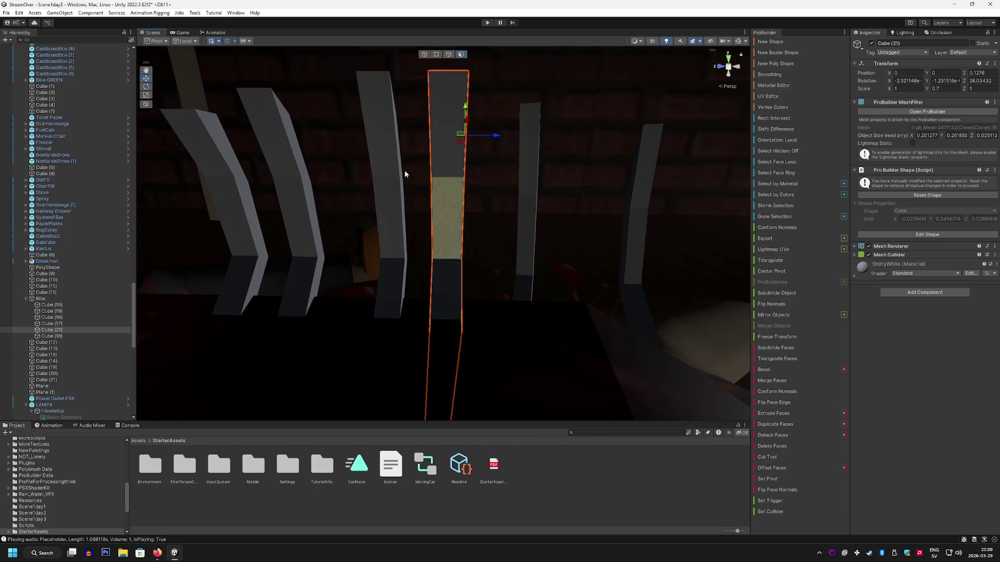
drag(475, 107, 472, 106)
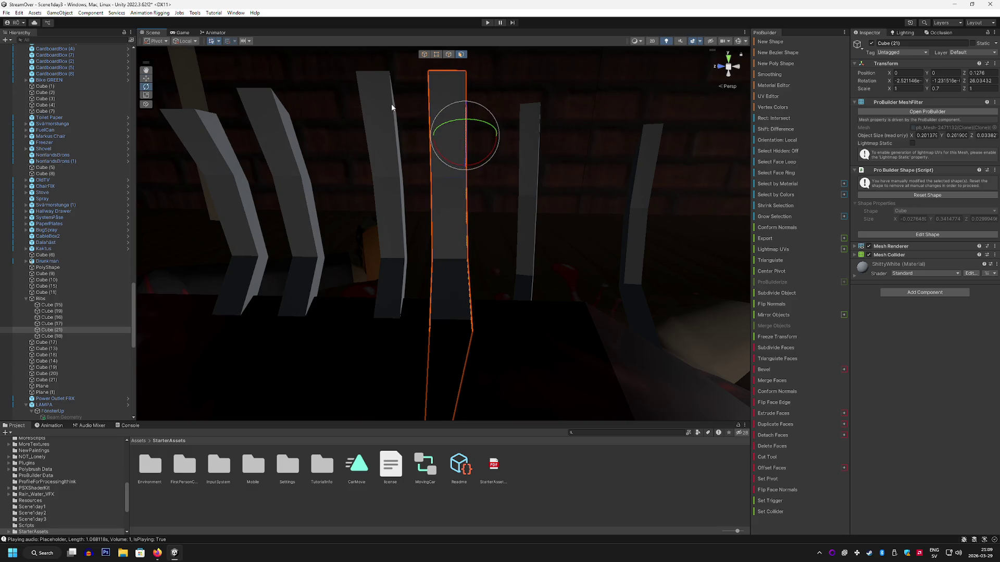
click(392, 104)
mouse_move(346, 105)
mouse_down()
mouse_move(468, 119)
mouse_move(420, 147)
mouse_up()
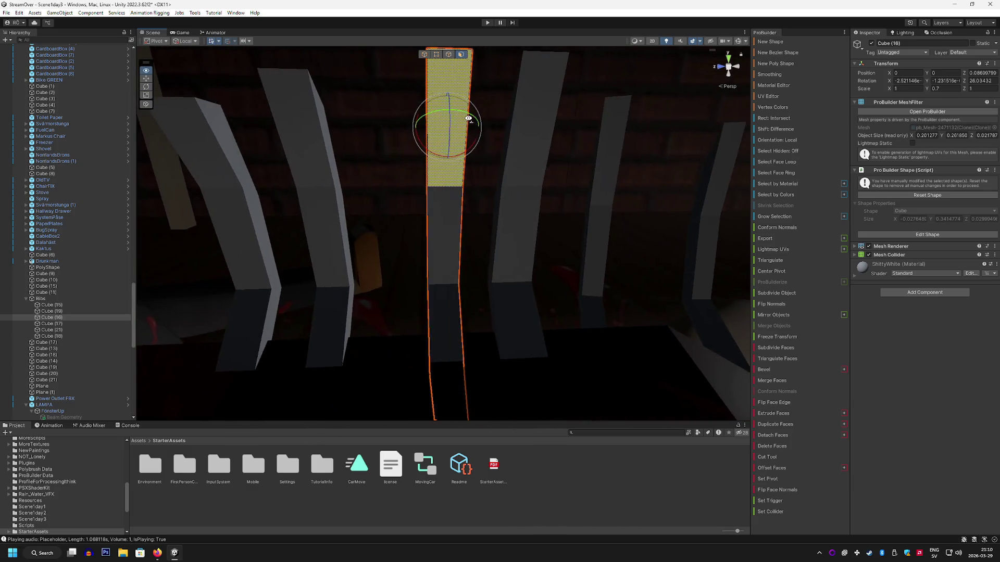
click(466, 129)
click(467, 127)
scroll(417, 133, up, 3)
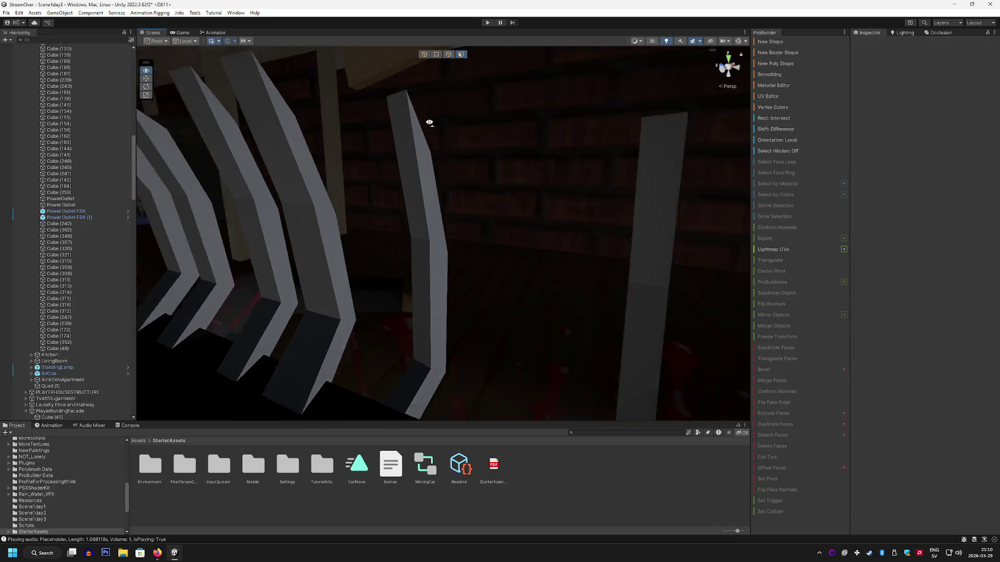
- Select the faces of rib Cube (17), including its long face and small bottom face
click(424, 139)
scroll(451, 297, down, 5)
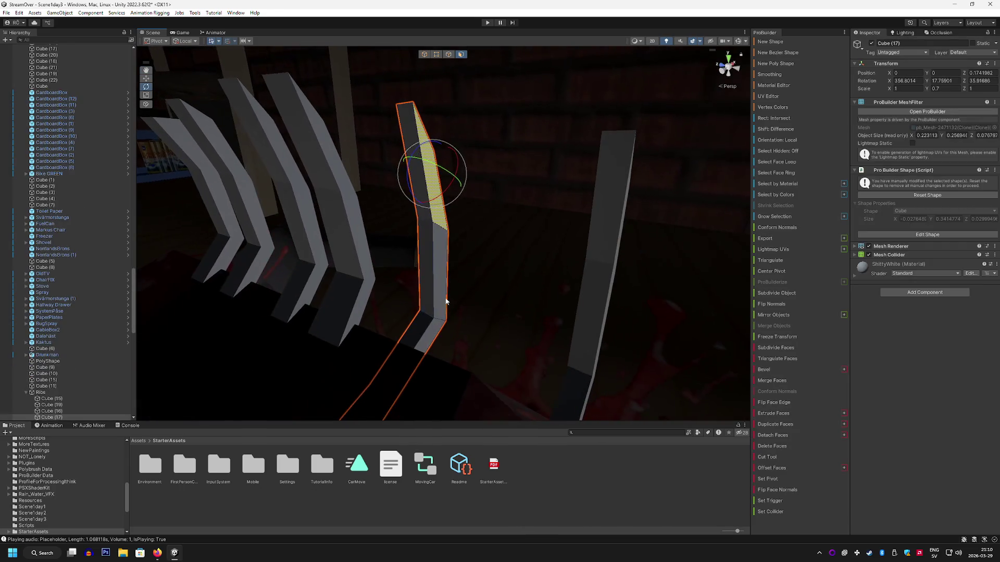
click(442, 238)
click(437, 281)
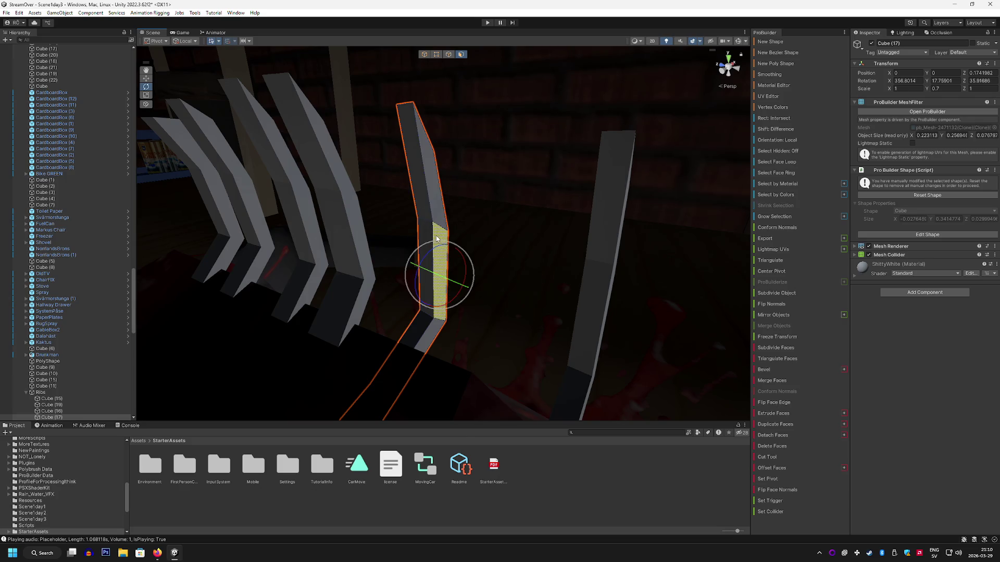
click(432, 335)
click(433, 334)
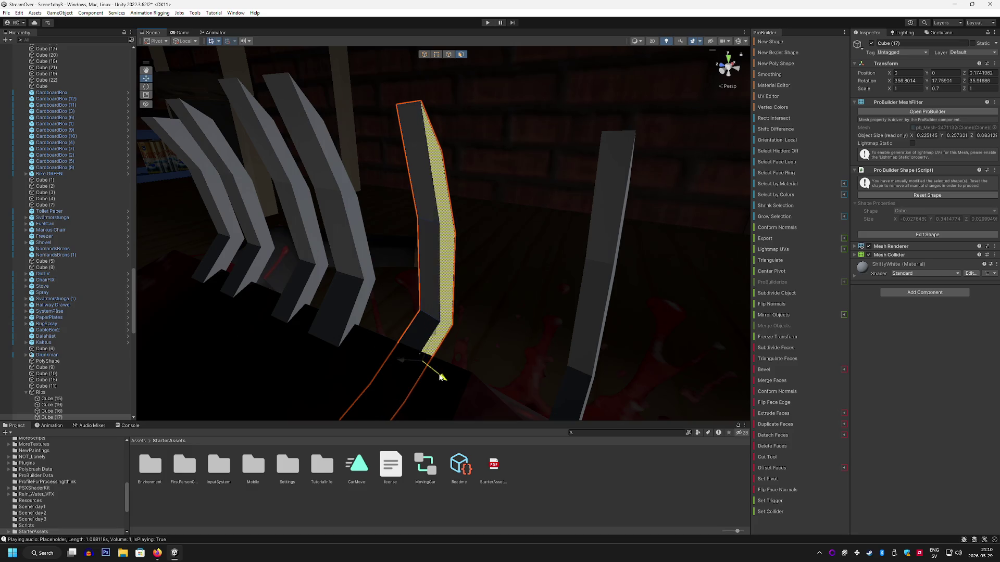
mouse_move(440, 374)
mouse_down()
mouse_move(598, 335)
mouse_move(466, 341)
mouse_move(458, 333)
mouse_up()
- Select the upper, middle and lower faces of rib Cube (18)
click(382, 137)
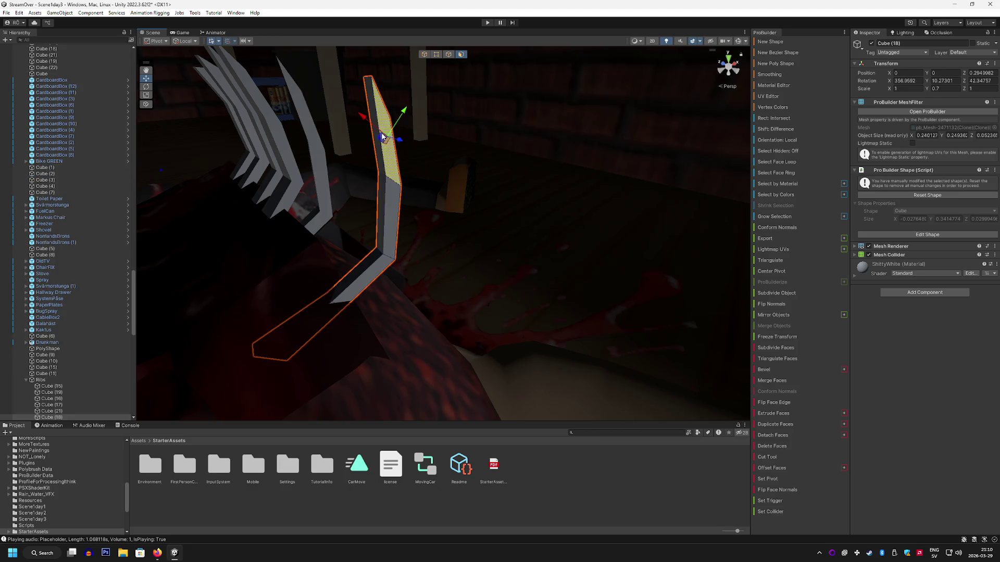
shift+click(393, 202)
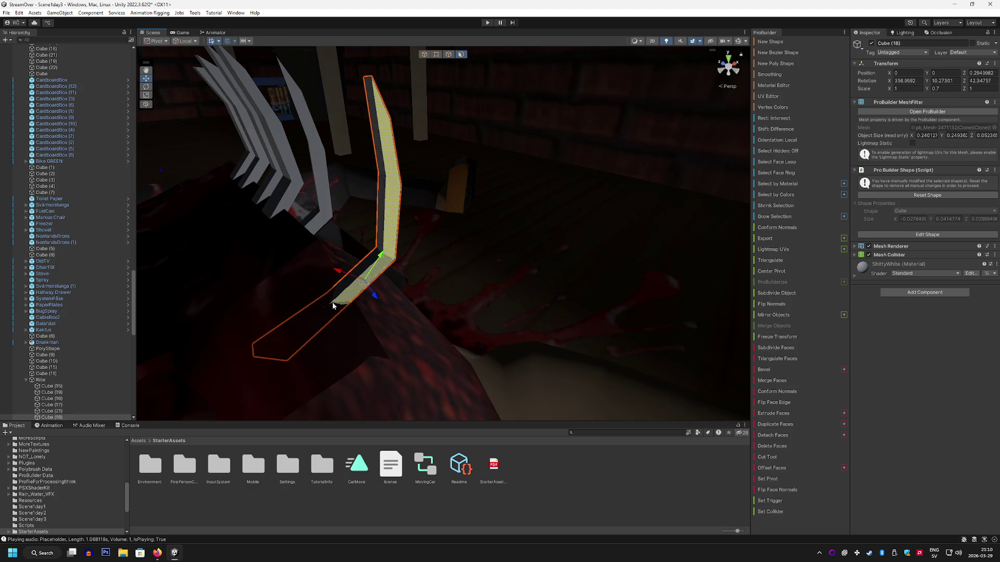
shift+click(306, 339)
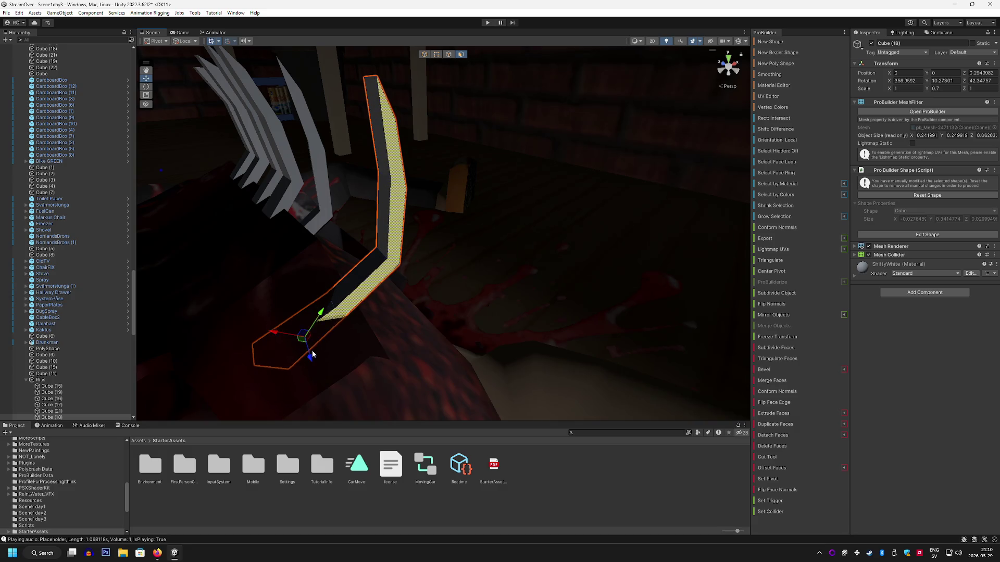
drag(311, 350, 499, 220)
mouse_move(567, 129)
mouse_down()
mouse_move(598, 127)
mouse_move(391, 90)
mouse_up()
click(6, 13)
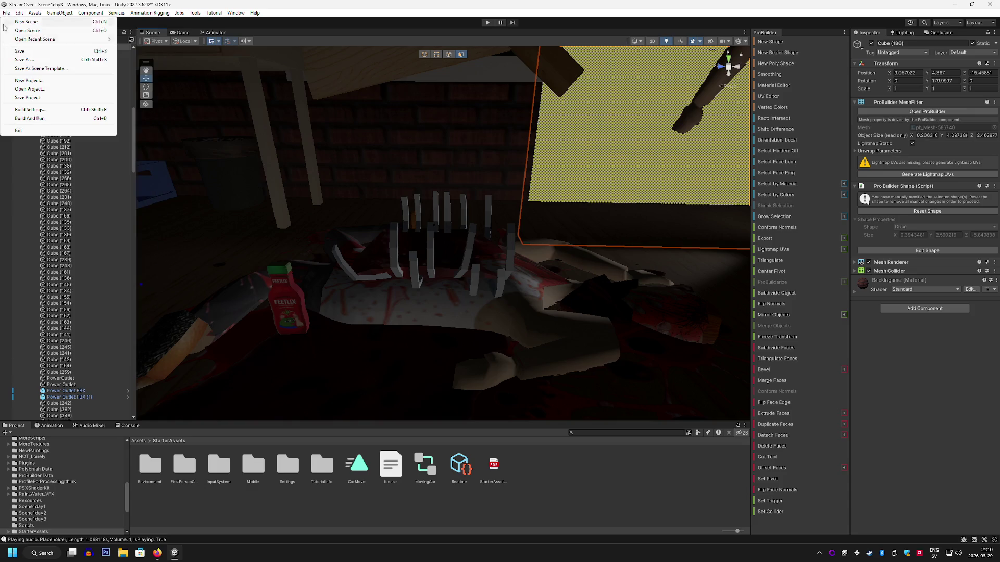
- Dismiss the File menu and orbit the attic view to show the table and the body
key(Escape)
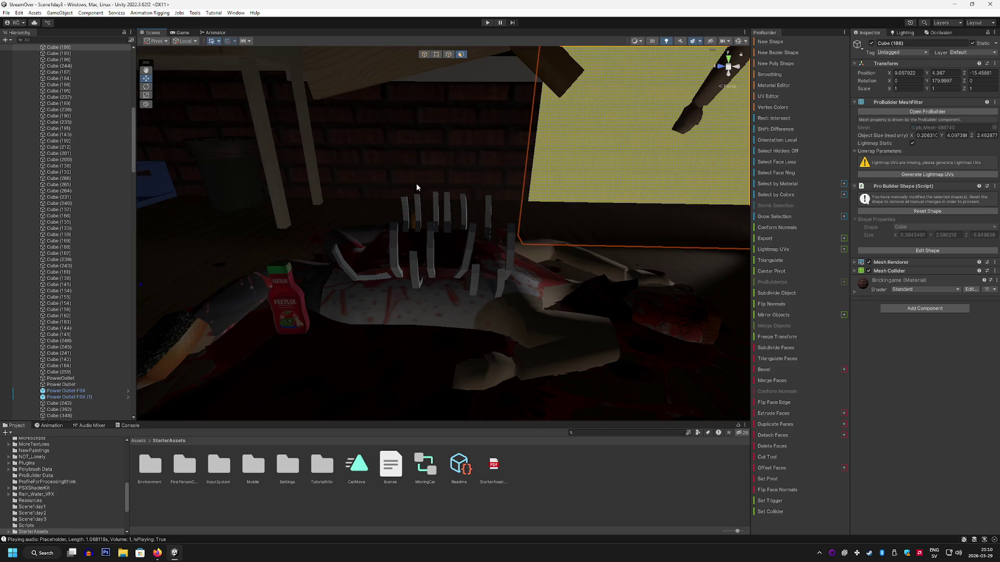
mouse_move(416, 183)
mouse_down()
mouse_move(491, 168)
mouse_move(615, 211)
mouse_move(474, 217)
mouse_move(468, 227)
mouse_up()
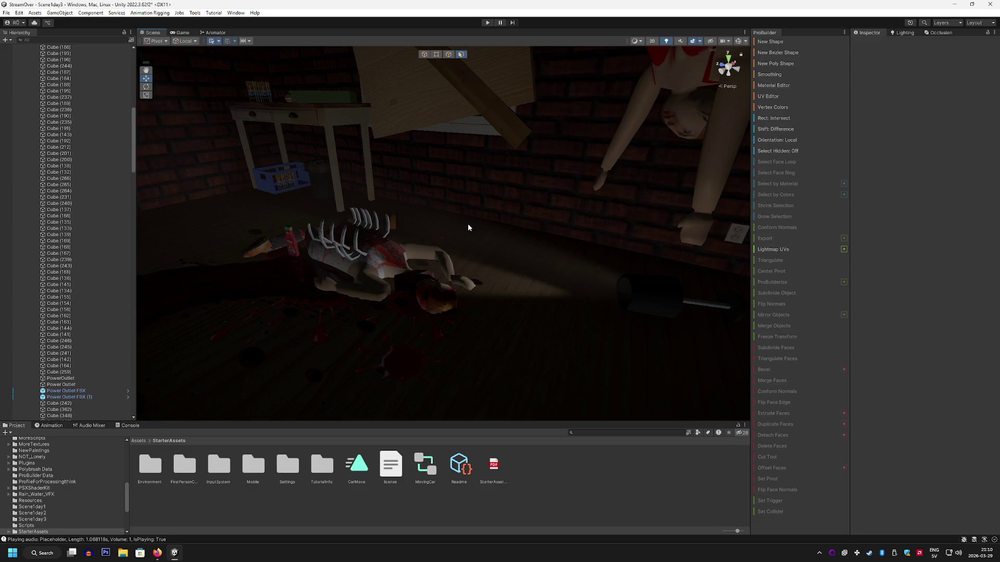
mouse_move(468, 223)
mouse_down()
mouse_move(482, 196)
mouse_move(575, 184)
mouse_move(521, 208)
mouse_move(545, 237)
mouse_move(535, 236)
mouse_up()
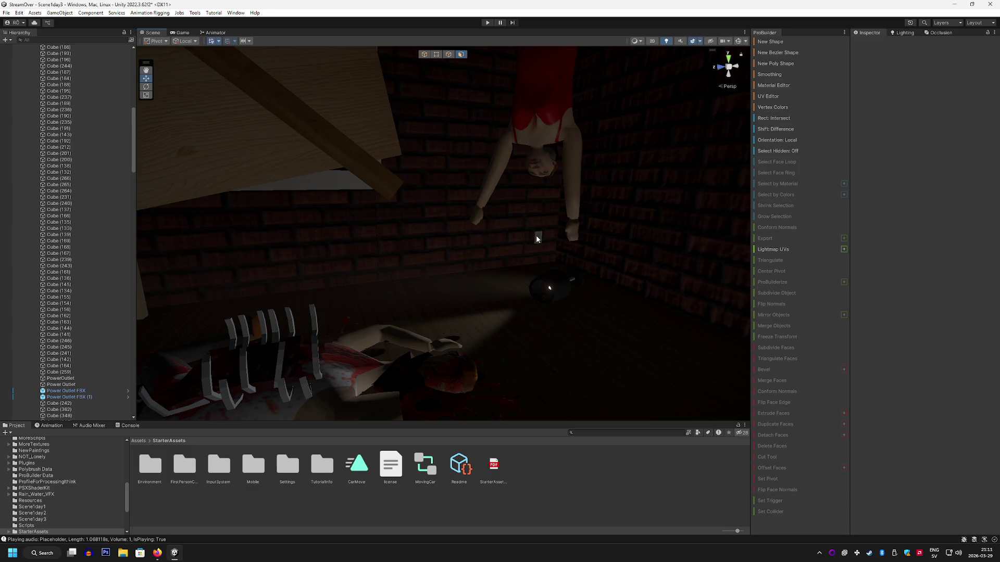
click(608, 232)
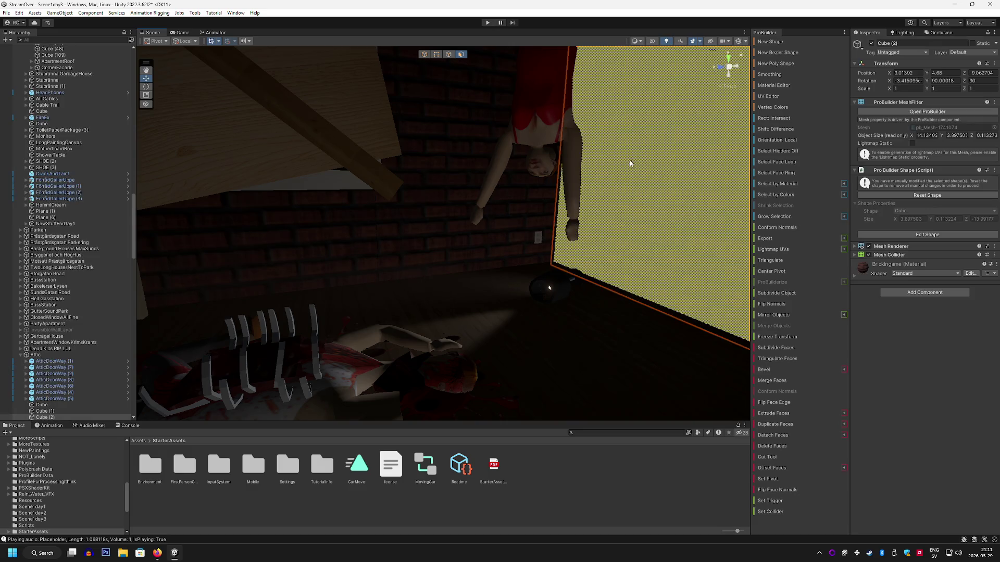
click(605, 311)
mouse_move(543, 294)
mouse_down()
mouse_move(395, 313)
mouse_move(317, 453)
mouse_up()
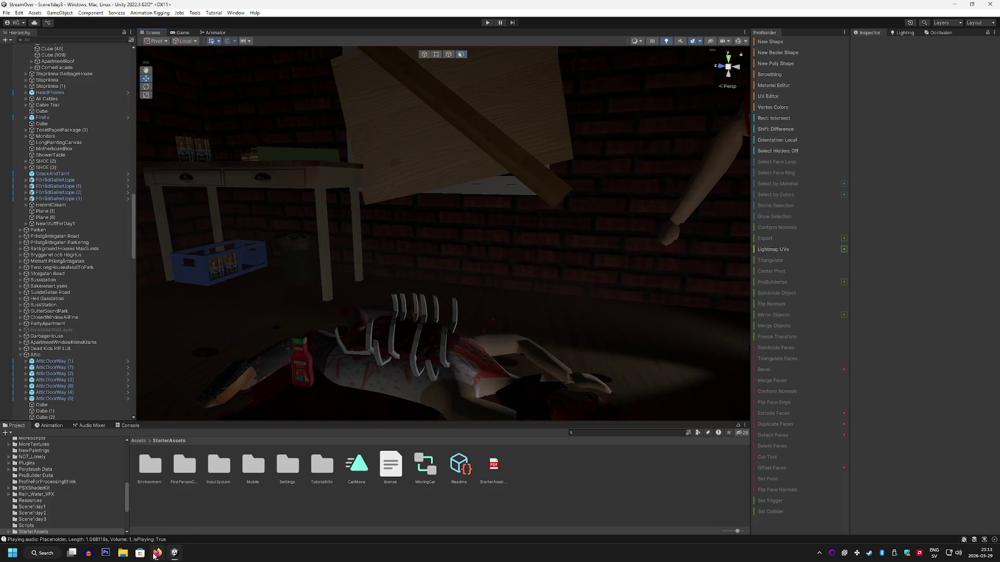
click(157, 553)
- Search Google for 'unity white bar top' in a new Firefox tab
click(287, 9)
text(un)
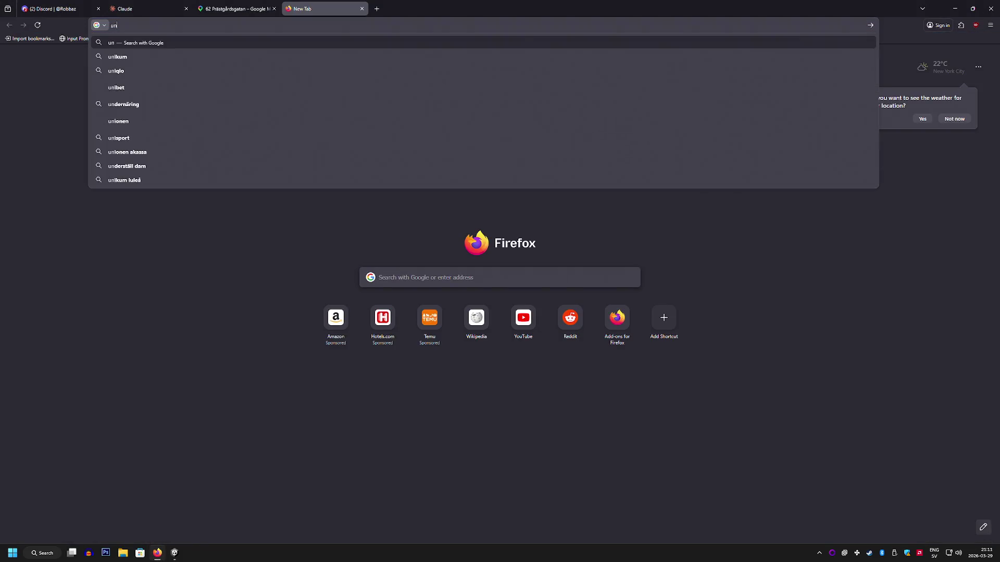
text(ity white bar top)
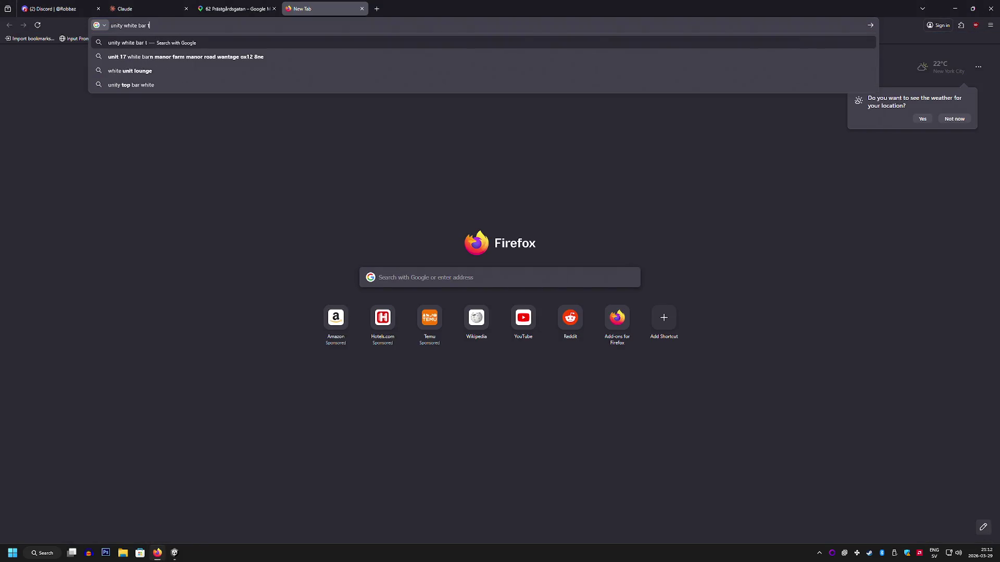
key(Return)
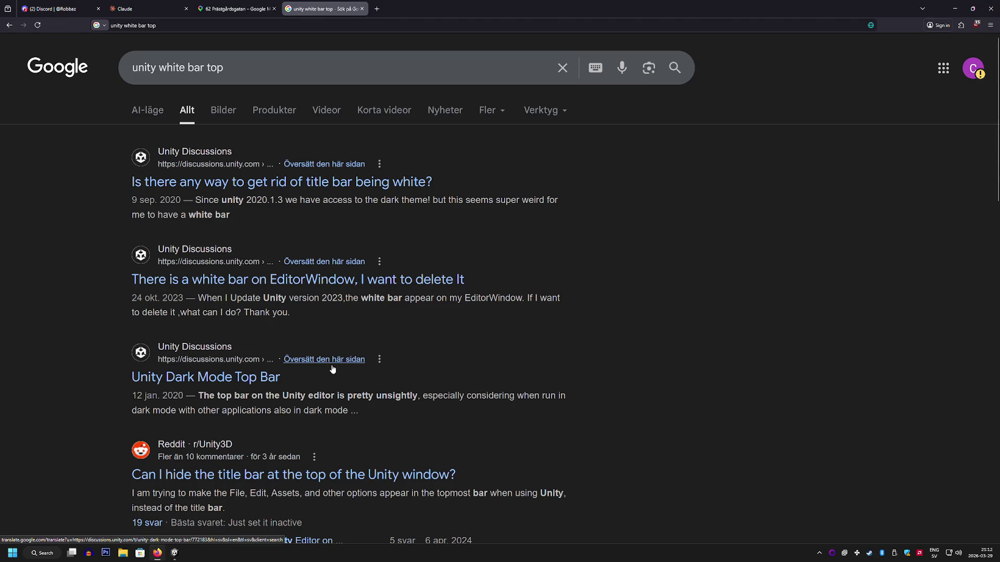
click(237, 377)
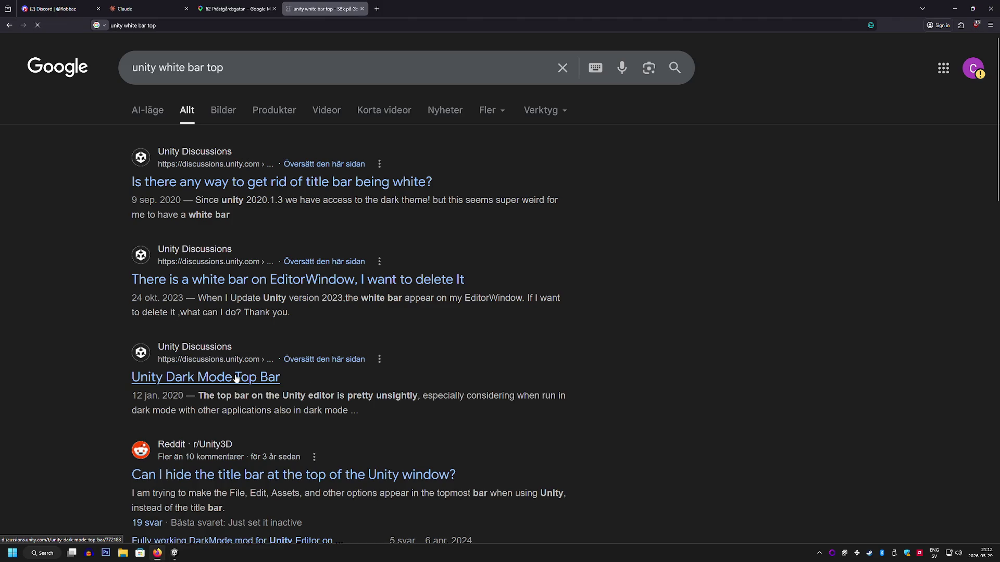
scroll(340, 383, down, 2)
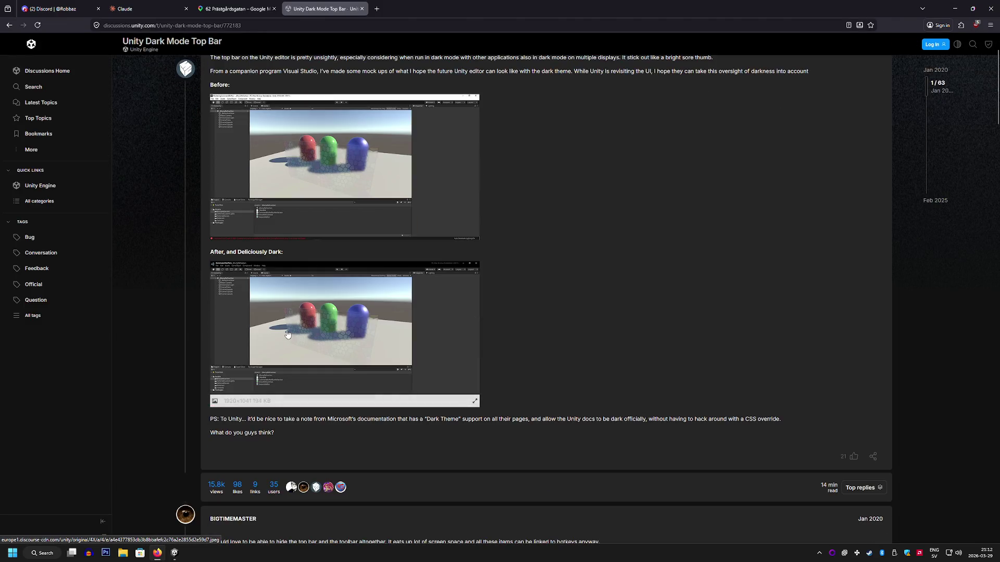
scroll(339, 382, down, 4)
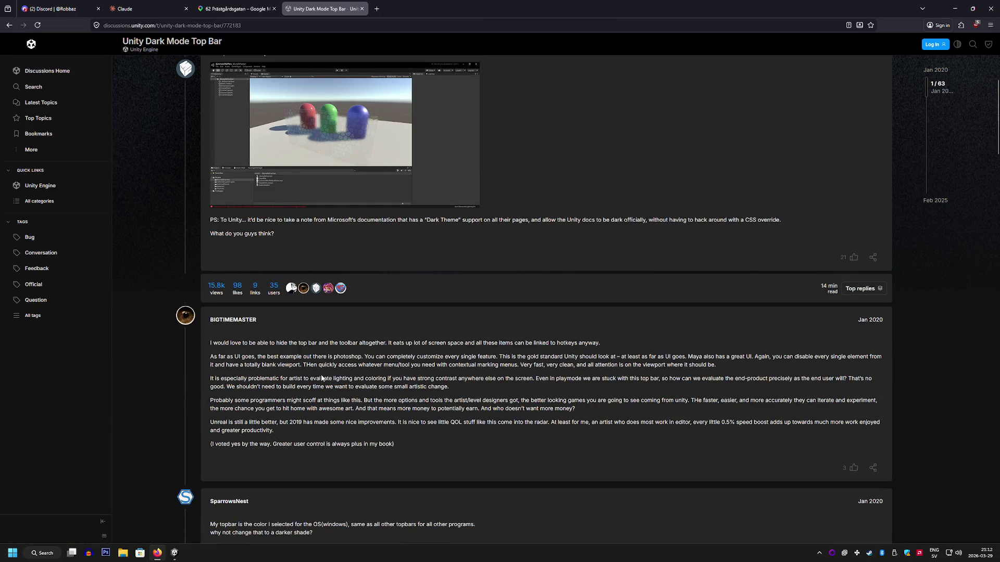
scroll(322, 378, down, 2)
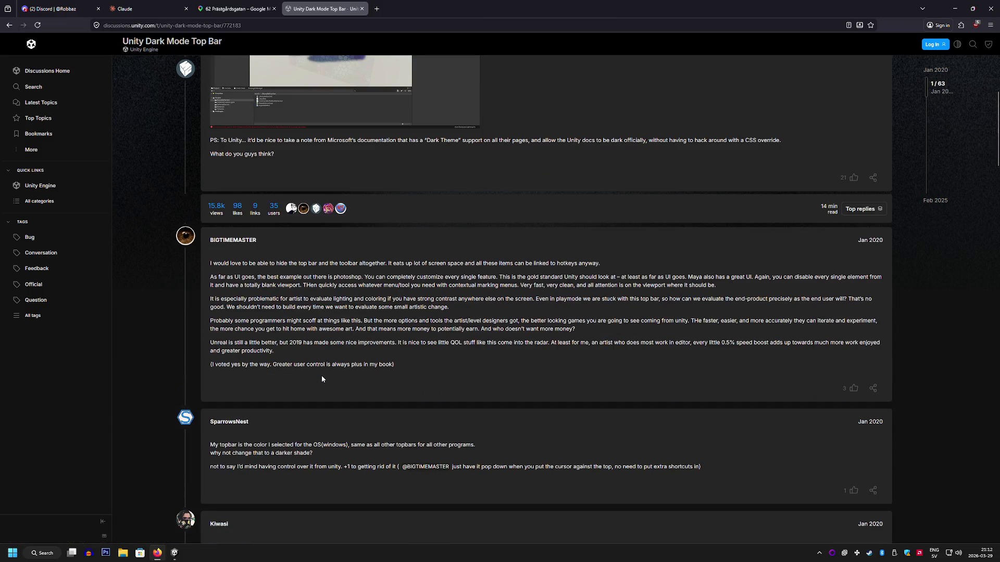
scroll(322, 378, down, 1)
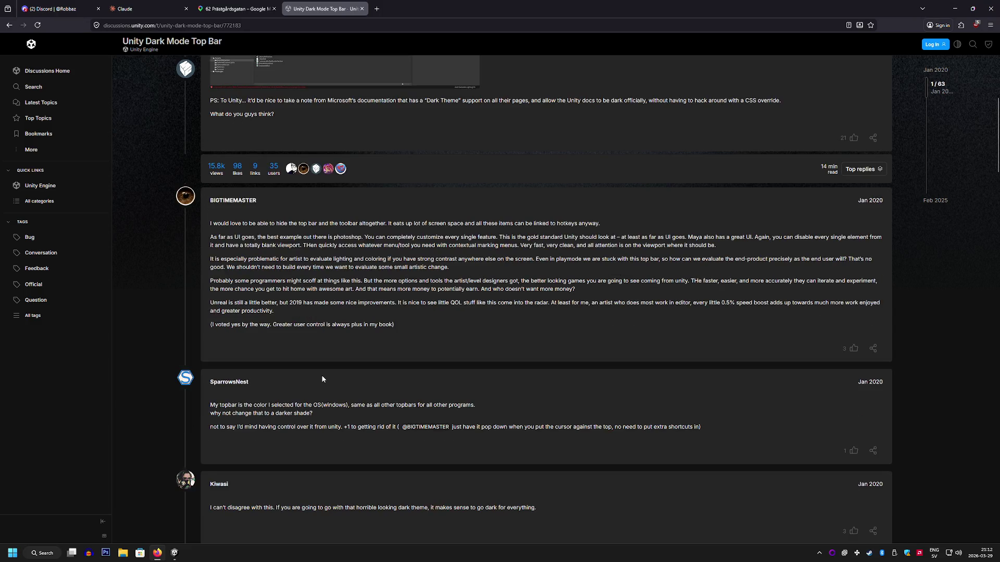
click(123, 553)
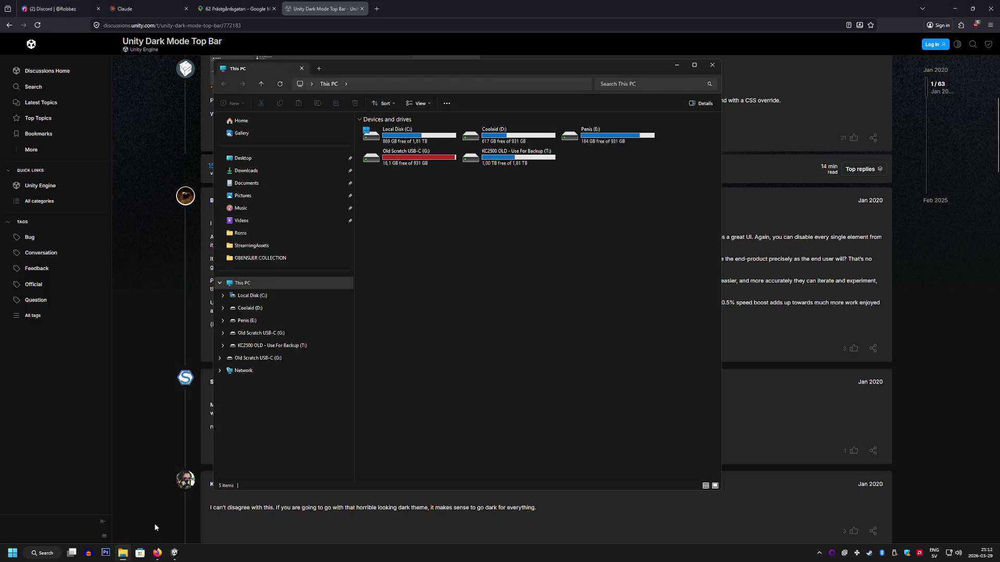
mouse_move(367, 67)
mouse_down()
mouse_move(417, 67)
mouse_move(402, 86)
mouse_move(381, 85)
mouse_up()
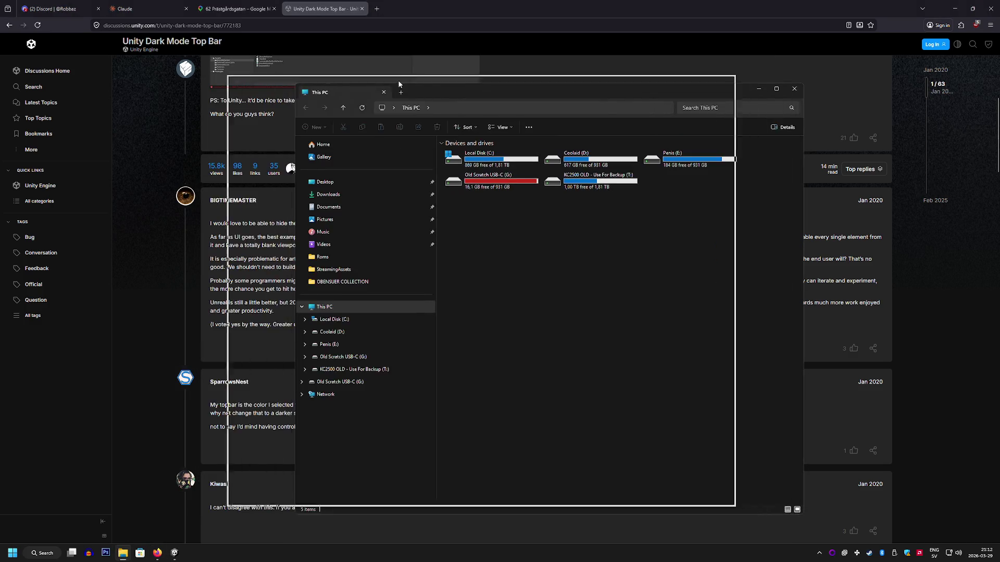
click(808, 228)
scroll(666, 265, down, 4)
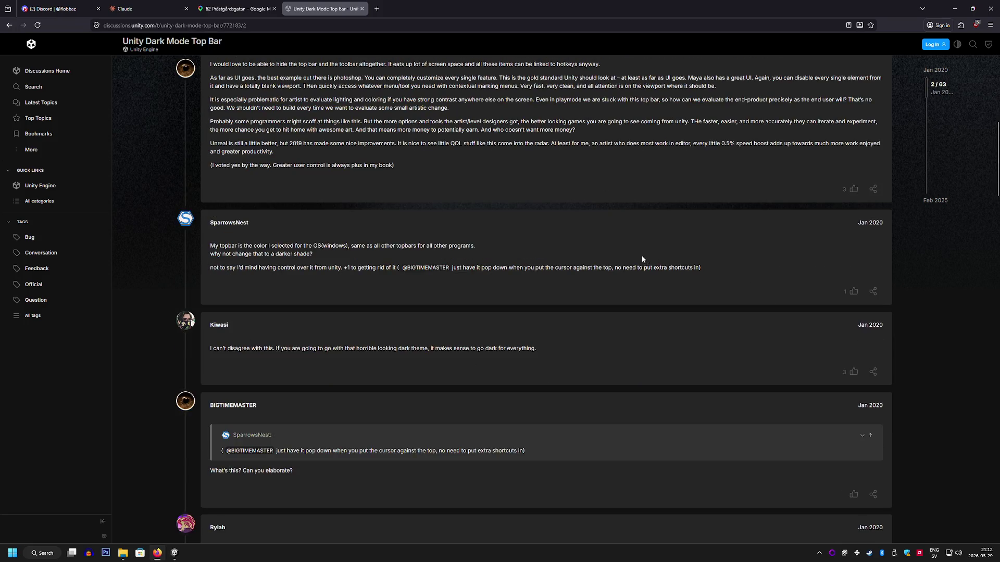
scroll(625, 260, down, 3)
scroll(612, 260, down, 3)
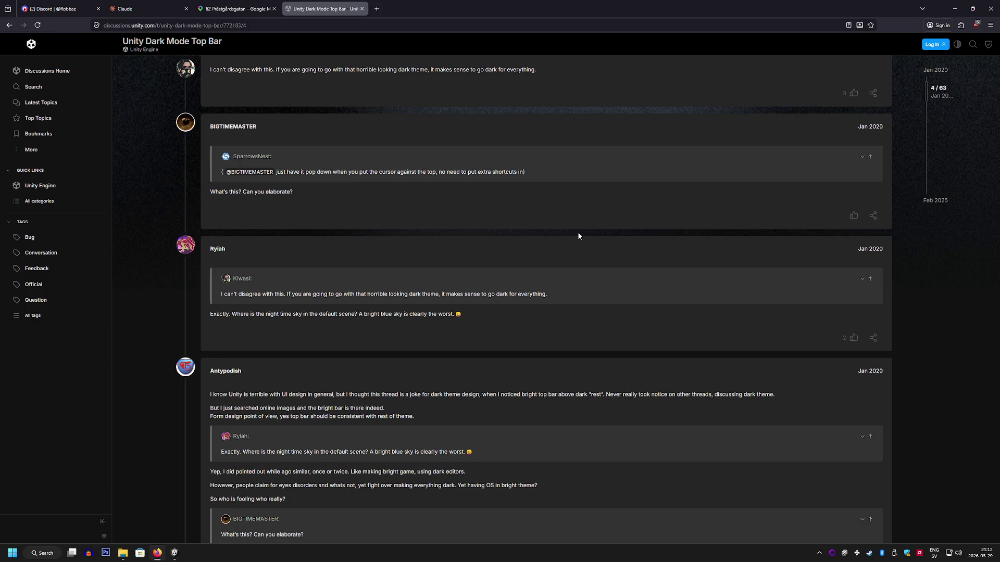
scroll(577, 235, down, 3)
scroll(576, 235, down, 6)
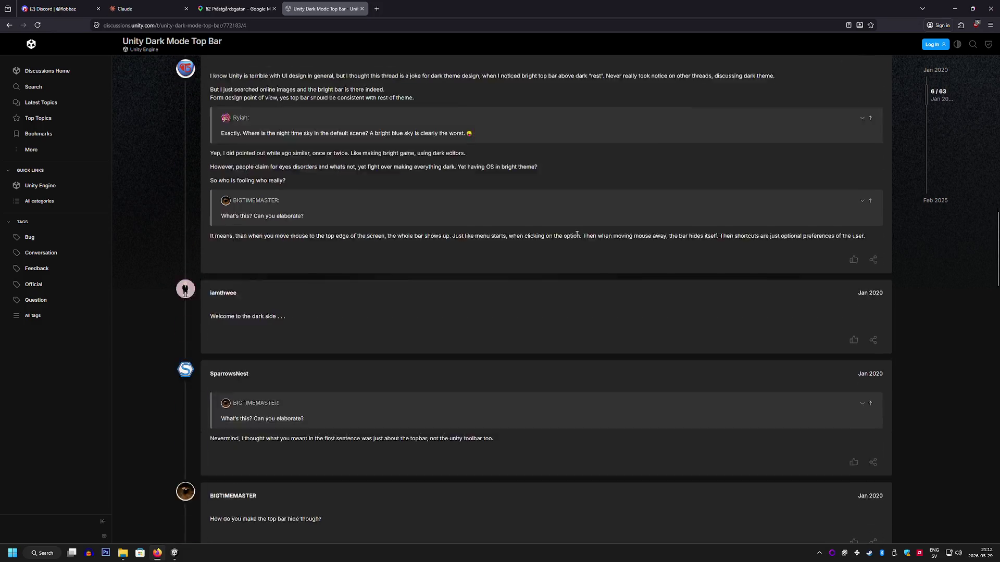
scroll(577, 238, down, 5)
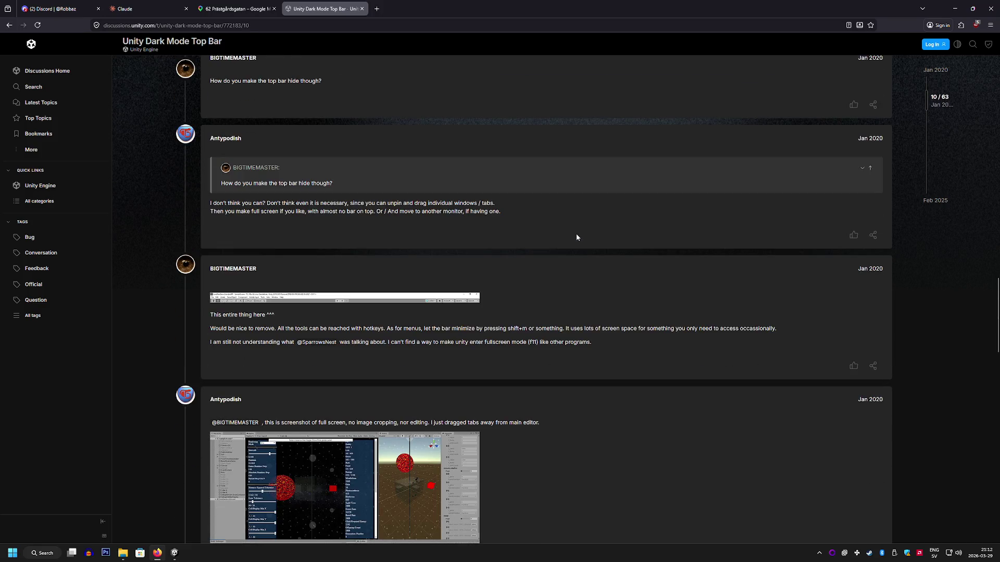
scroll(576, 237, down, 2)
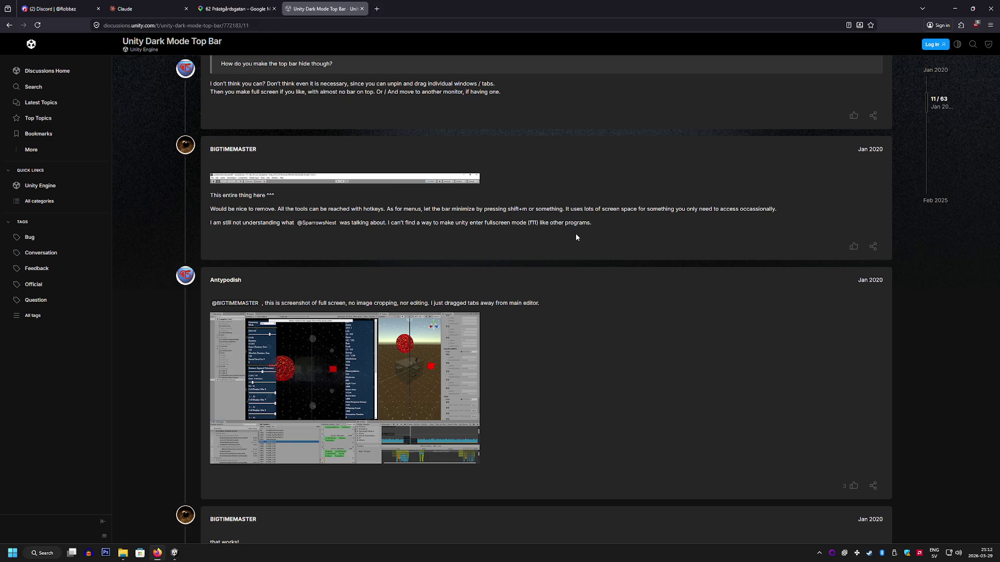
scroll(576, 238, down, 4)
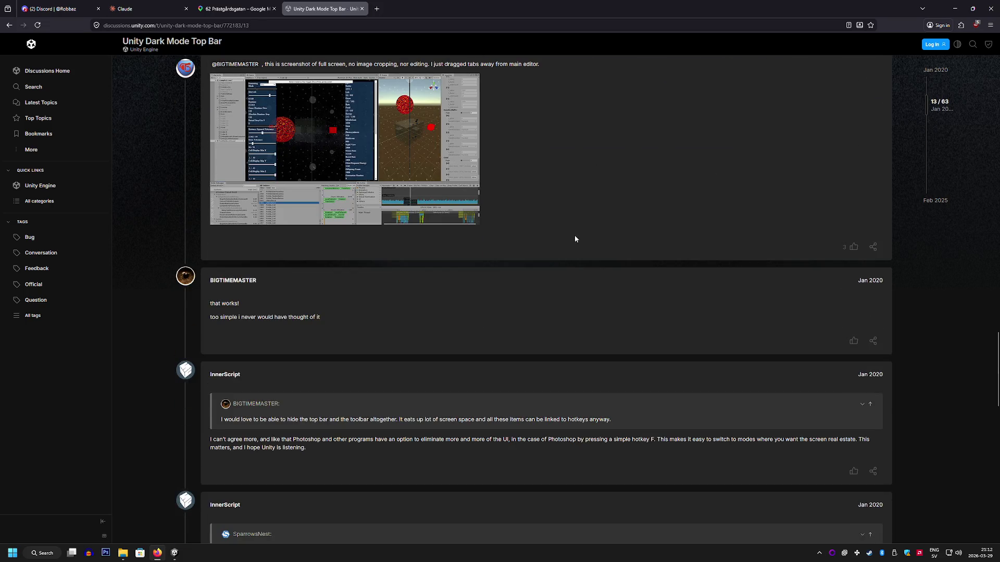
scroll(575, 239, down, 5)
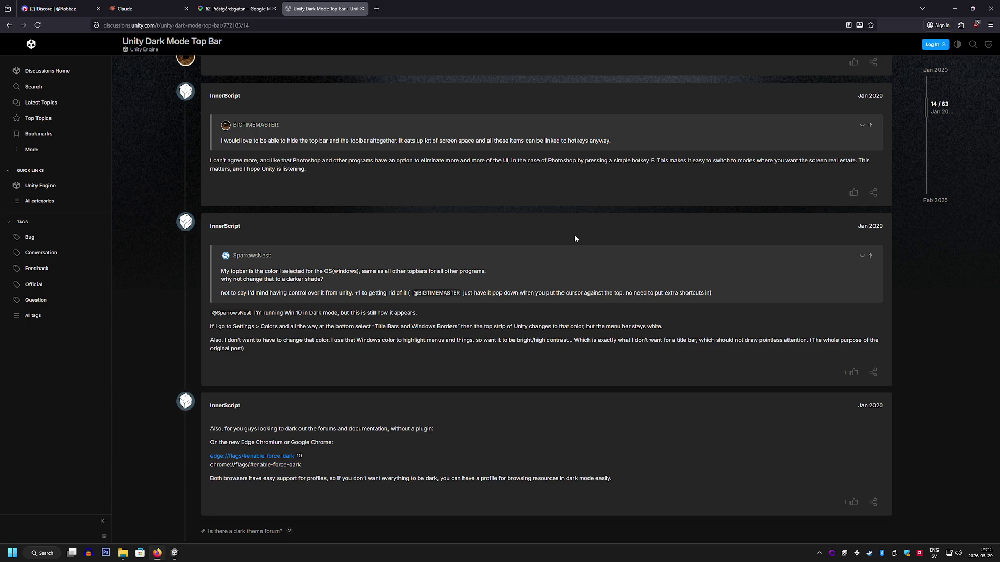
scroll(575, 239, down, 3)
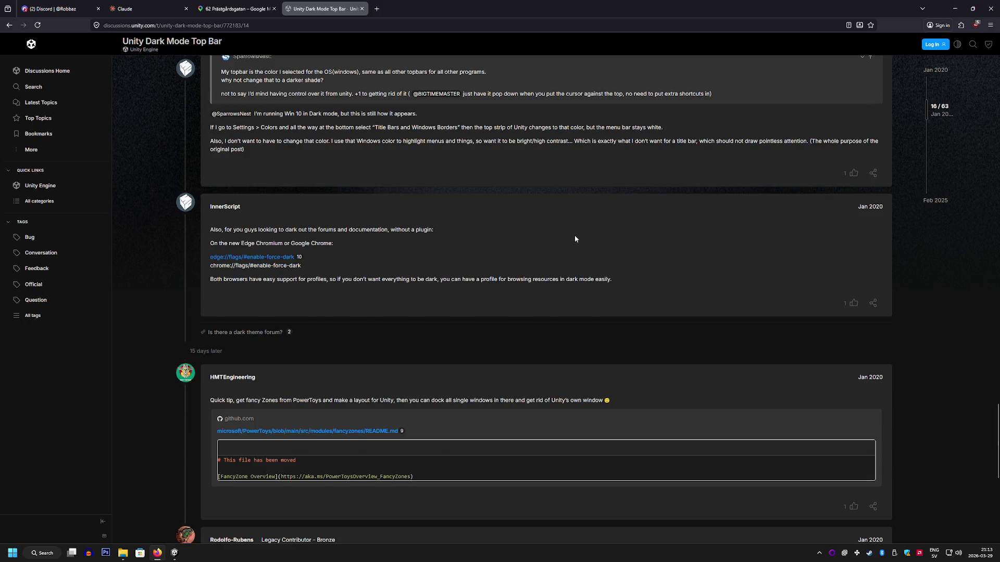
scroll(575, 238, down, 5)
key(alt+Left)
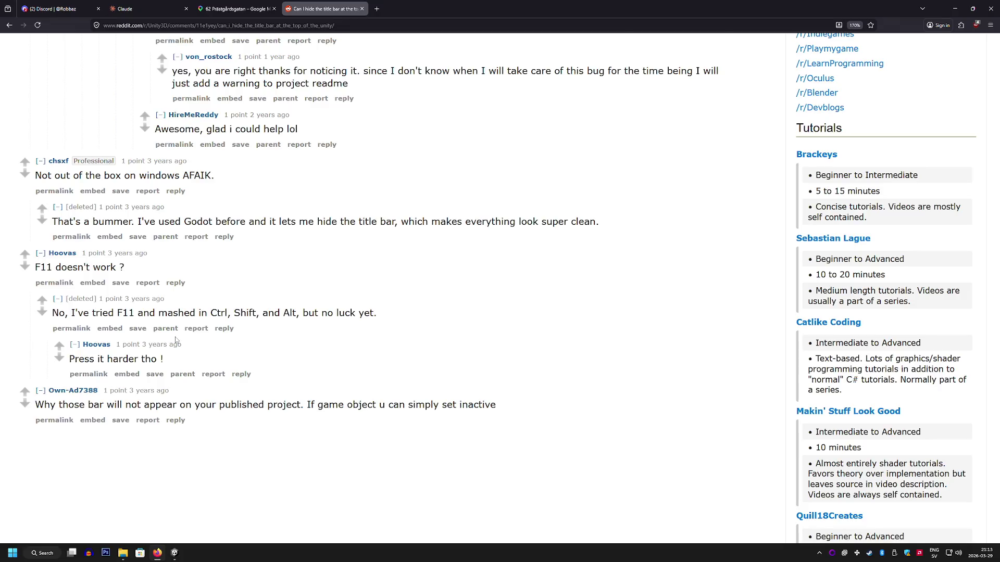
scroll(176, 339, up, 10)
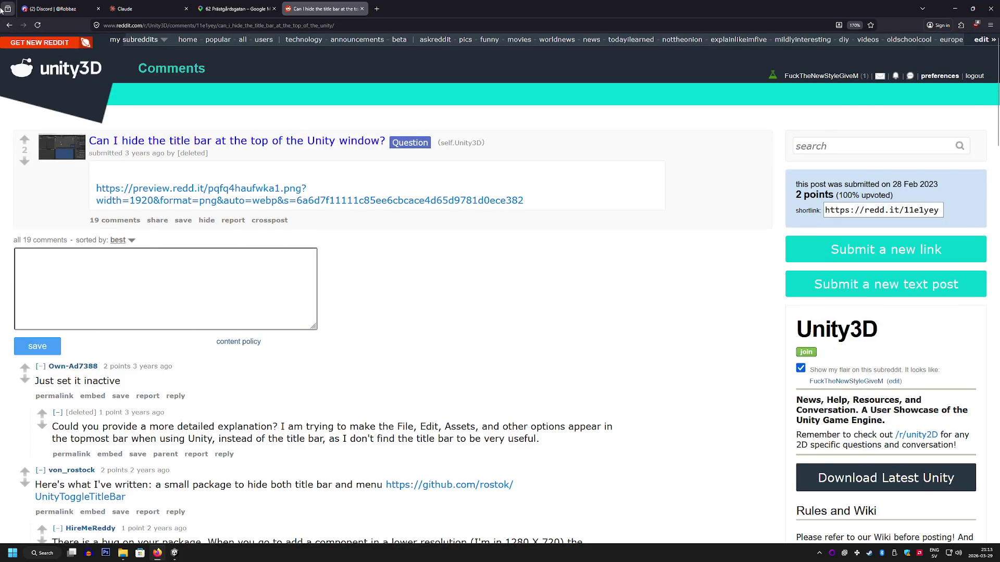
click(10, 25)
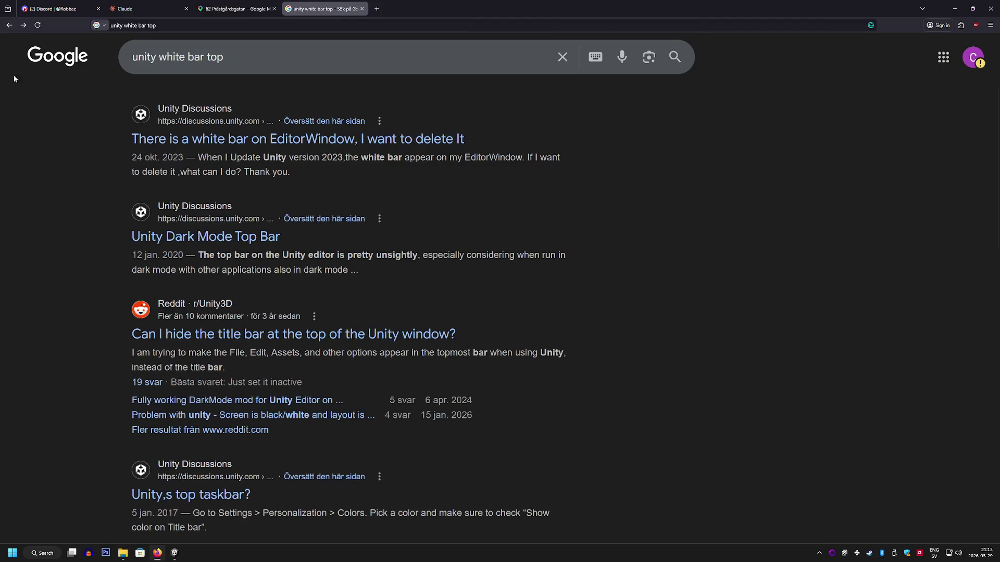
click(160, 238)
scroll(156, 234, down, 7)
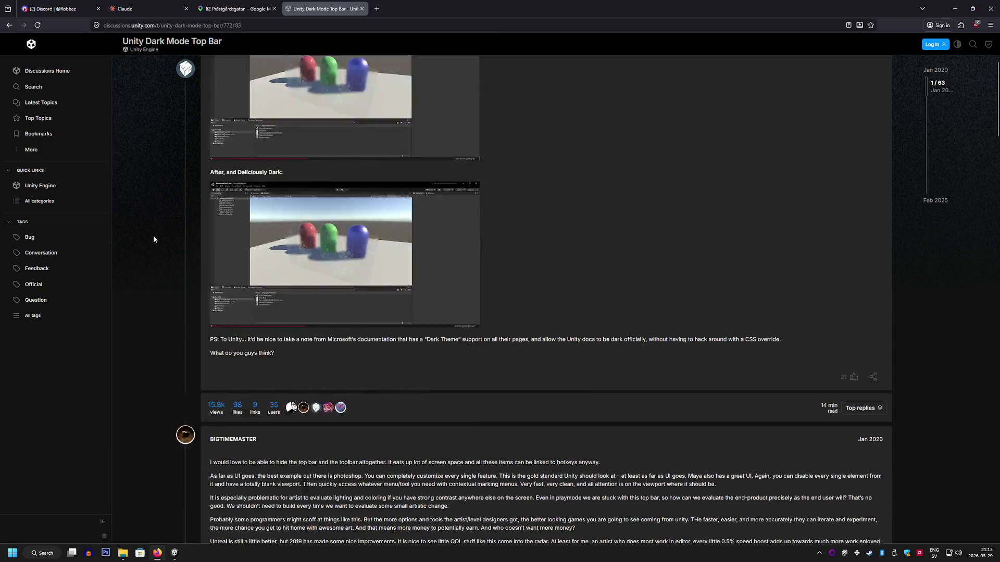
scroll(151, 237, down, 1)
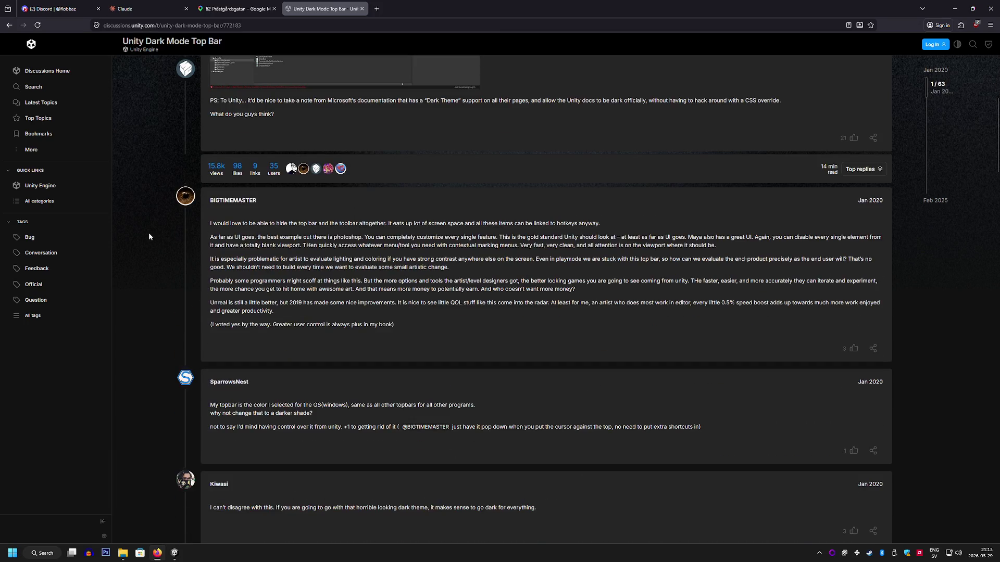
- Restore the Unity window, minimise the browser and open Windows personalisation settings
click(182, 553)
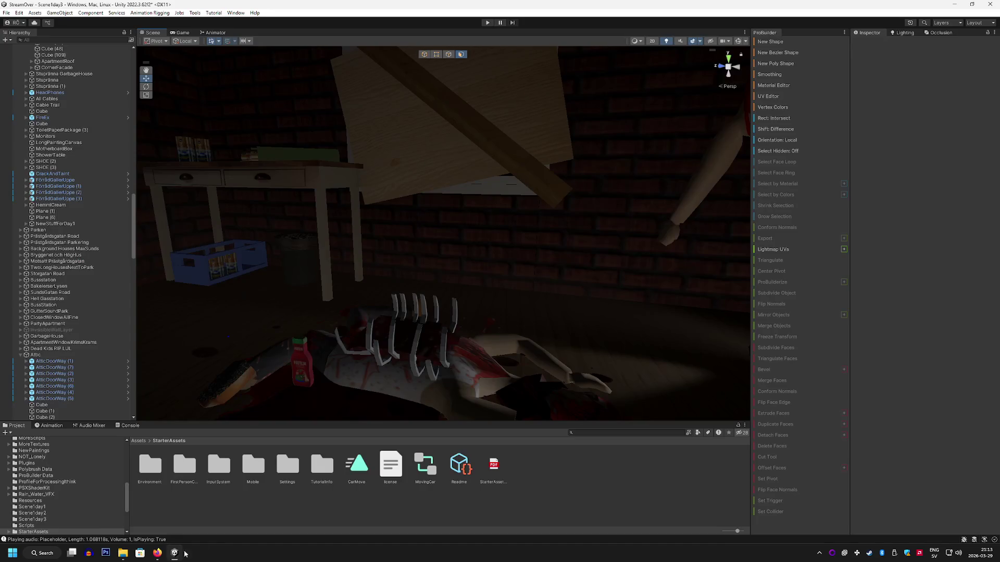
click(972, 4)
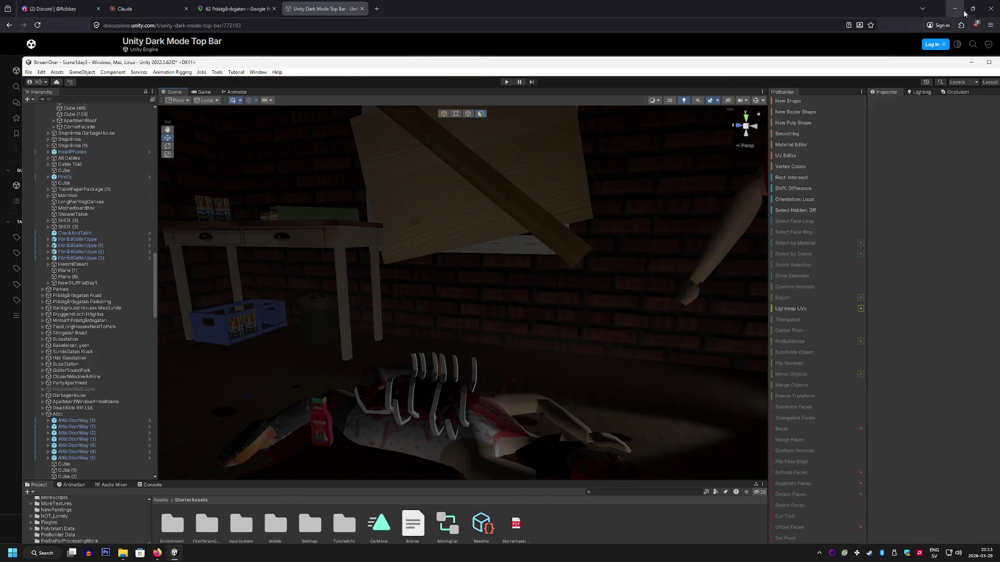
click(992, 9)
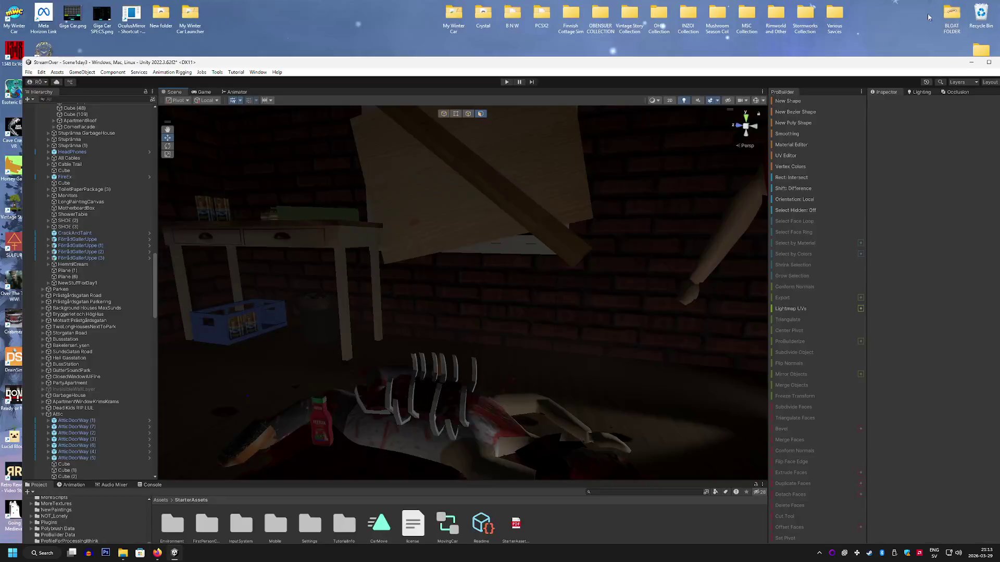
right_click(280, 29)
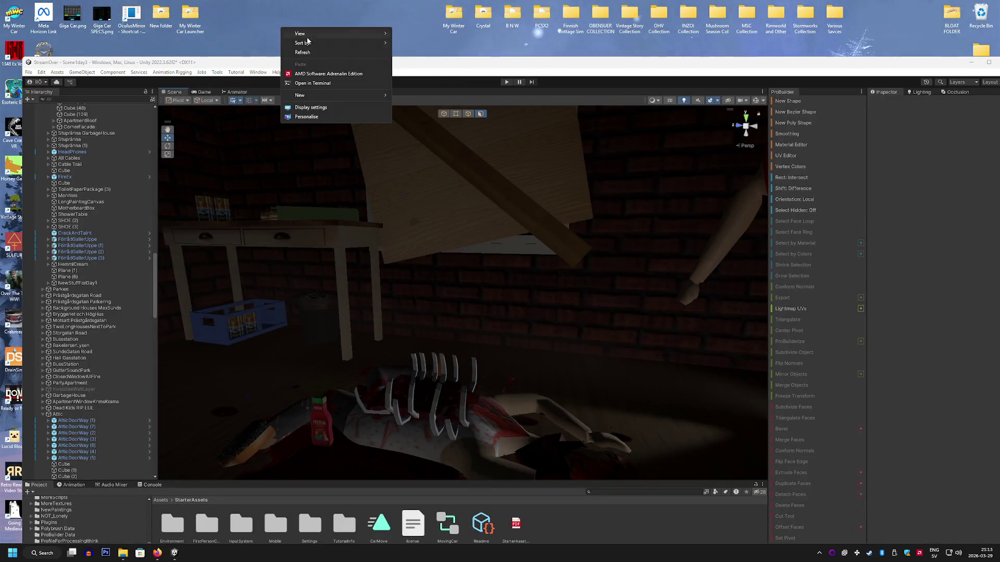
click(316, 117)
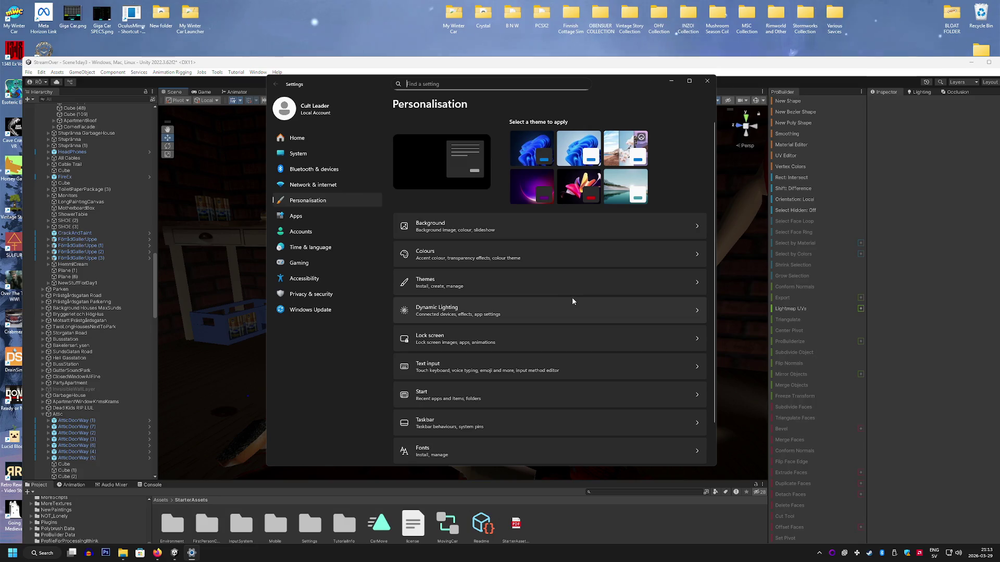
- Turn off transparency effects and switch the colour mode to Light, then back to Dark
click(567, 255)
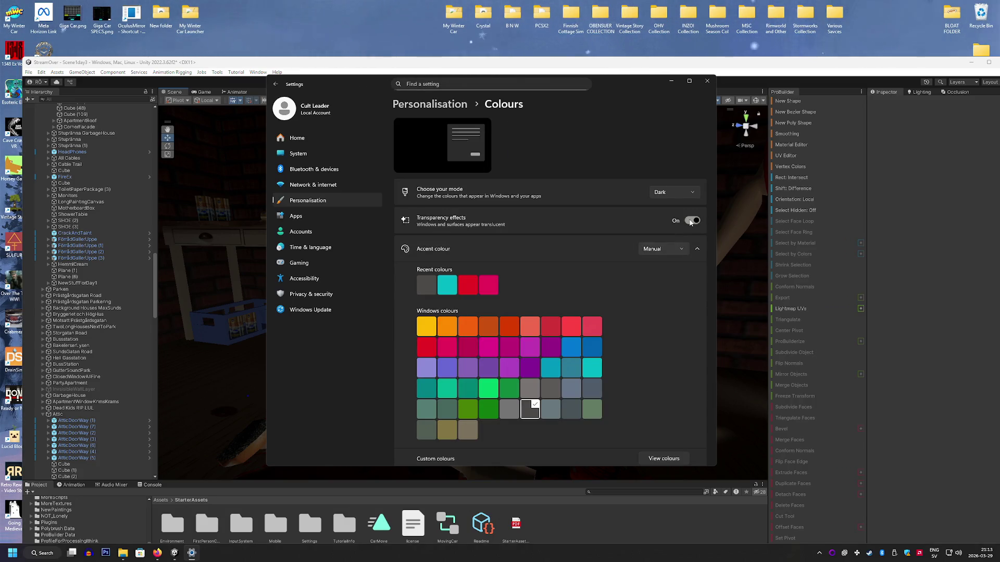
click(674, 192)
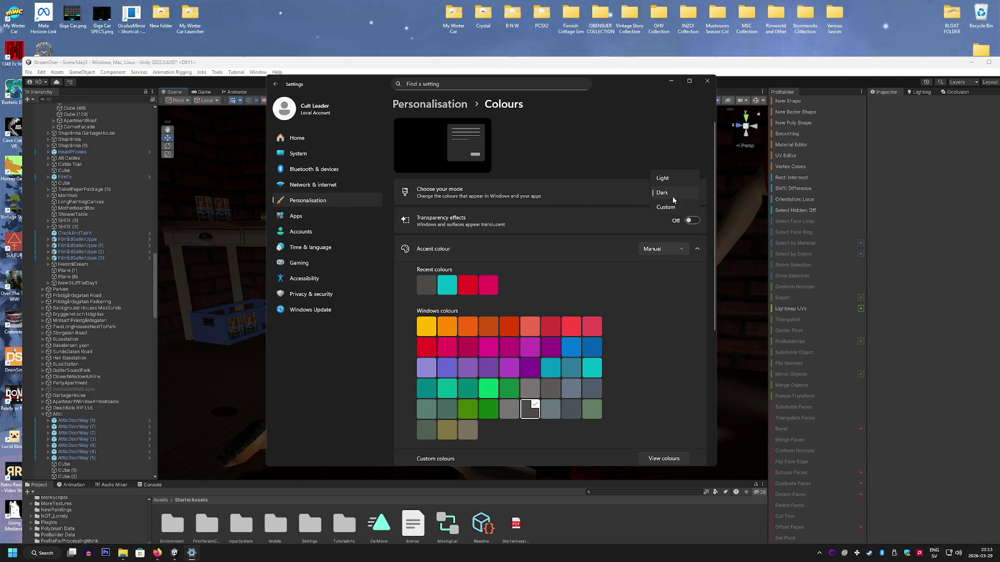
click(666, 178)
click(671, 192)
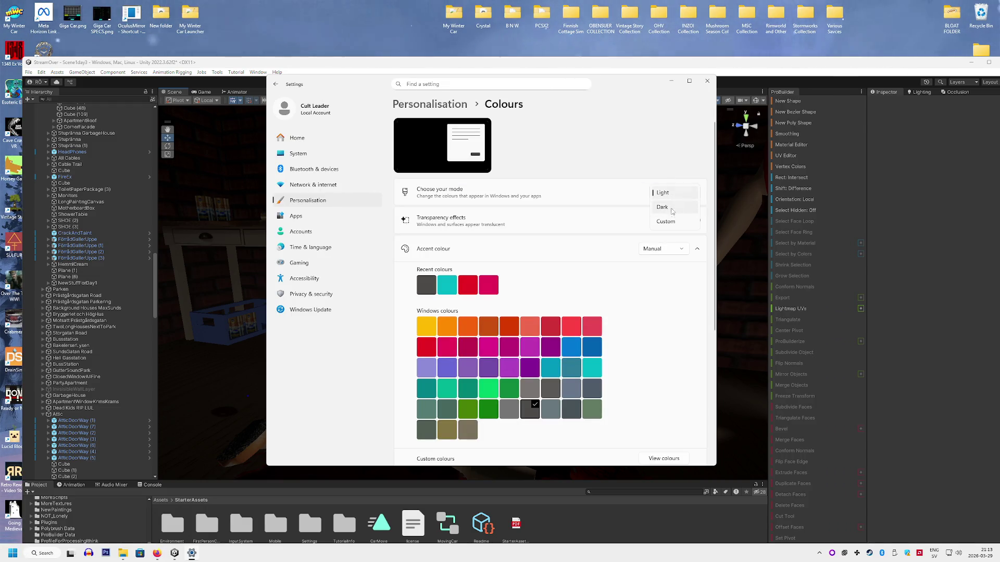
click(661, 206)
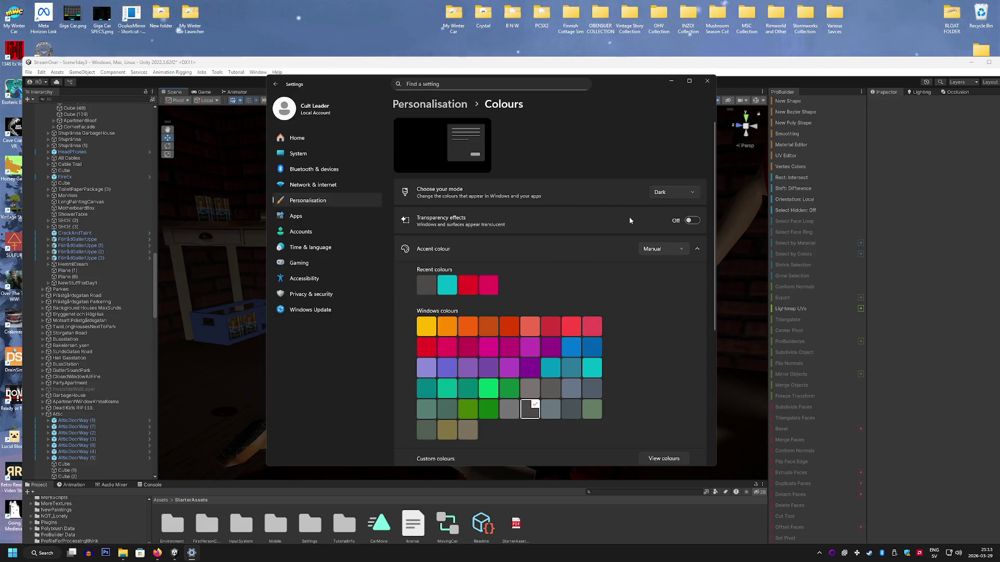
scroll(599, 226, down, 5)
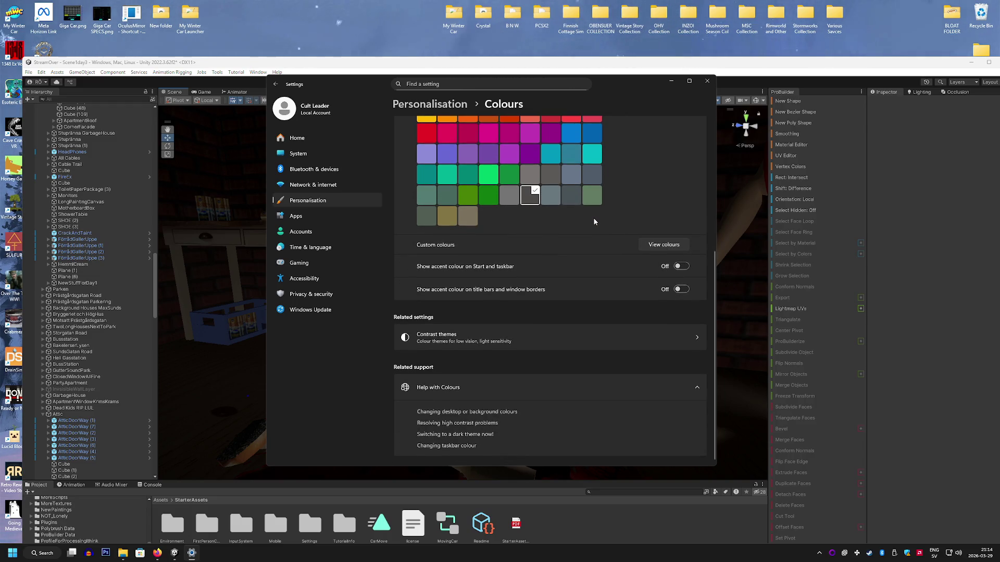
click(739, 166)
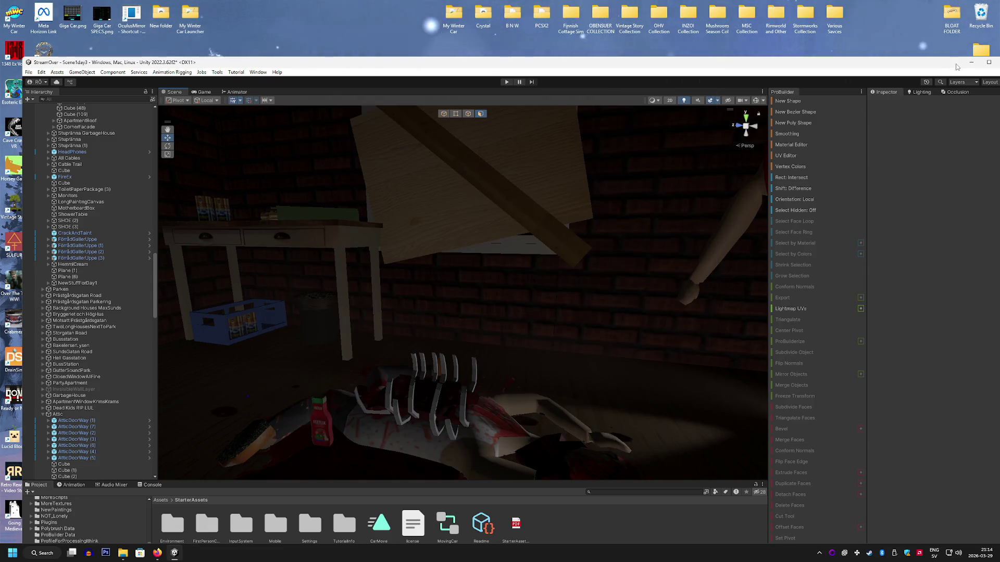
- Maximise the Unity editor, orbit around the corpse, and return to the Firefox thread
key(super+Up)
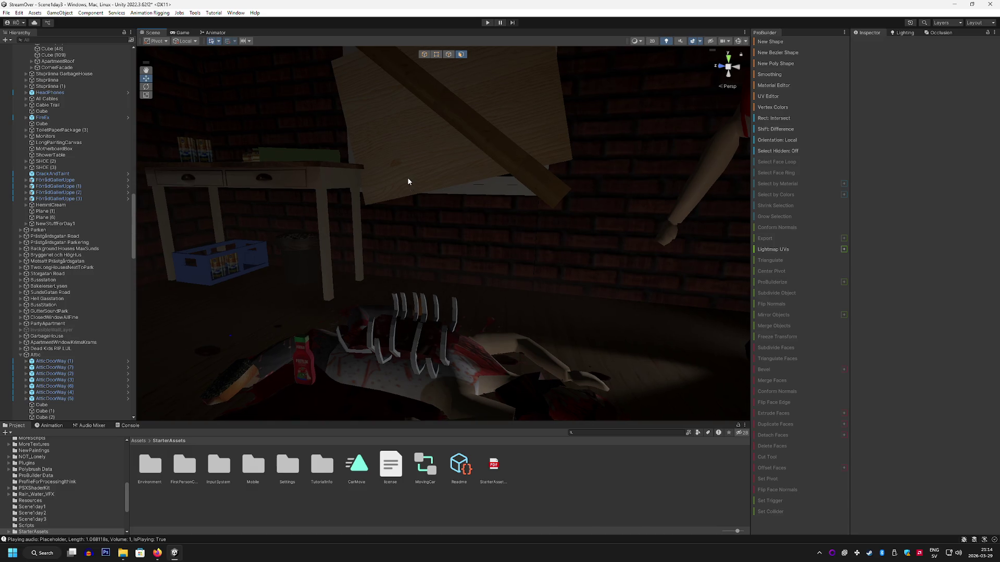
mouse_move(407, 177)
mouse_down()
mouse_move(491, 196)
mouse_move(508, 174)
mouse_move(360, 233)
mouse_up()
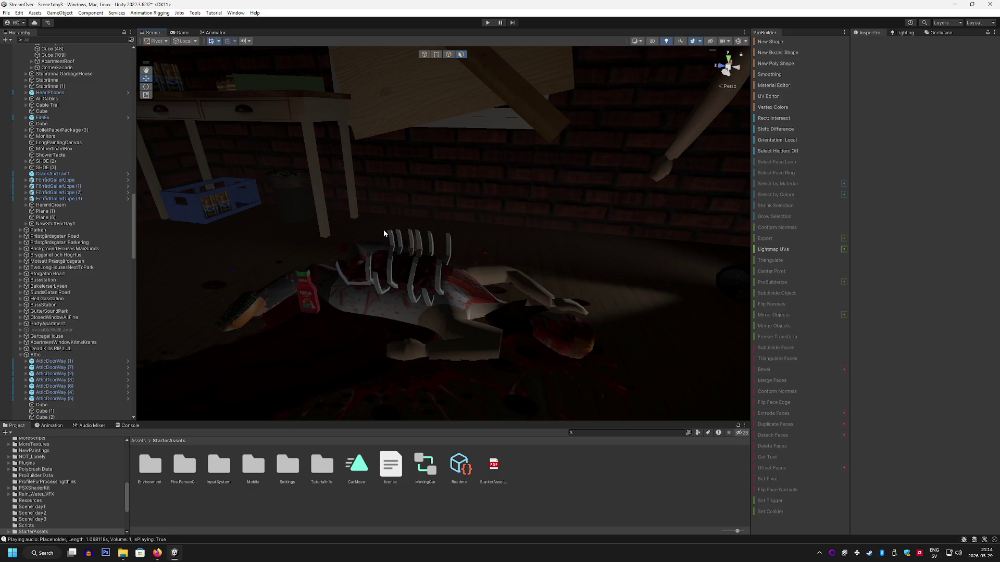
click(157, 553)
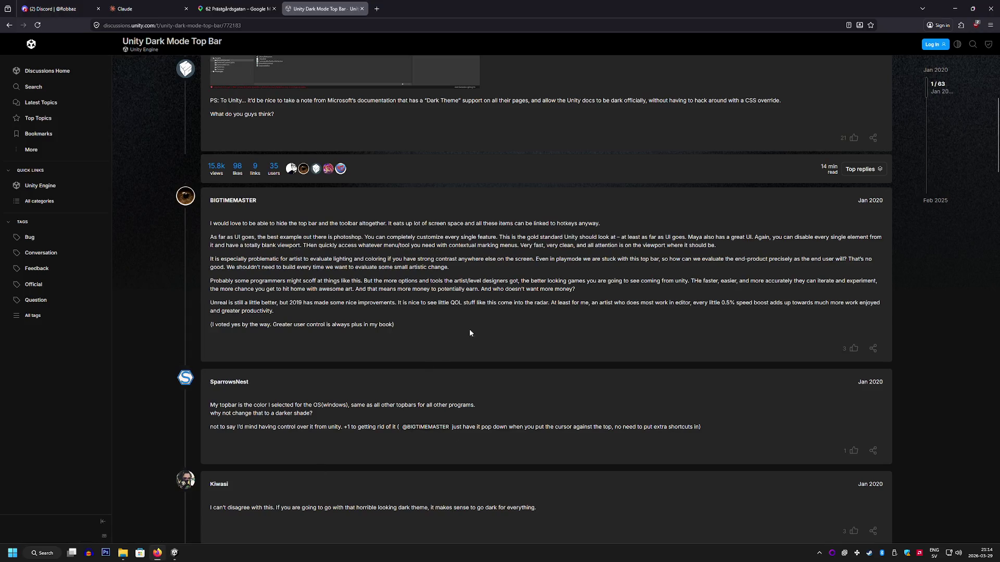
- In a new Firefox tab, search for 'dark mode for unity editor on windows 11'
click(376, 9)
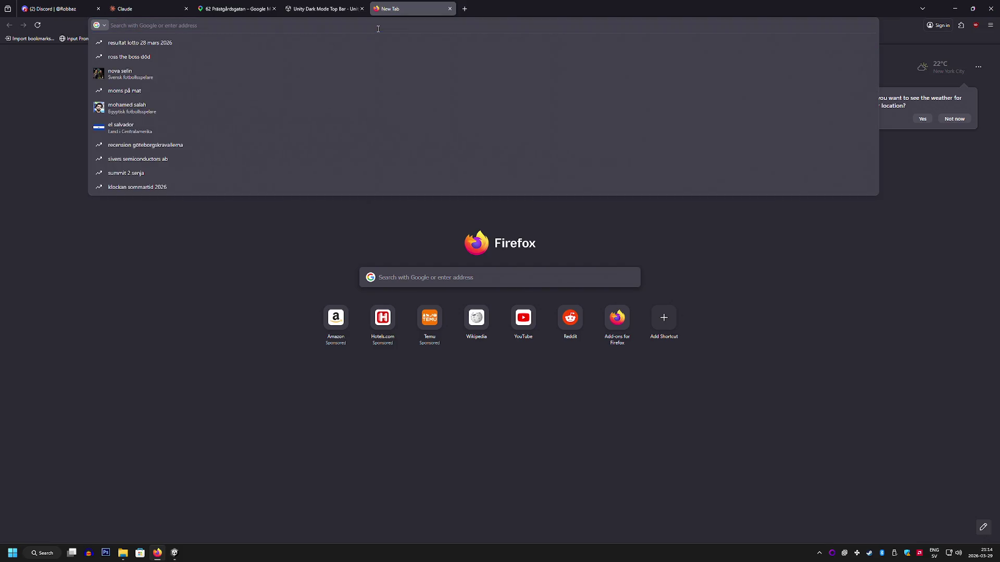
text(d)
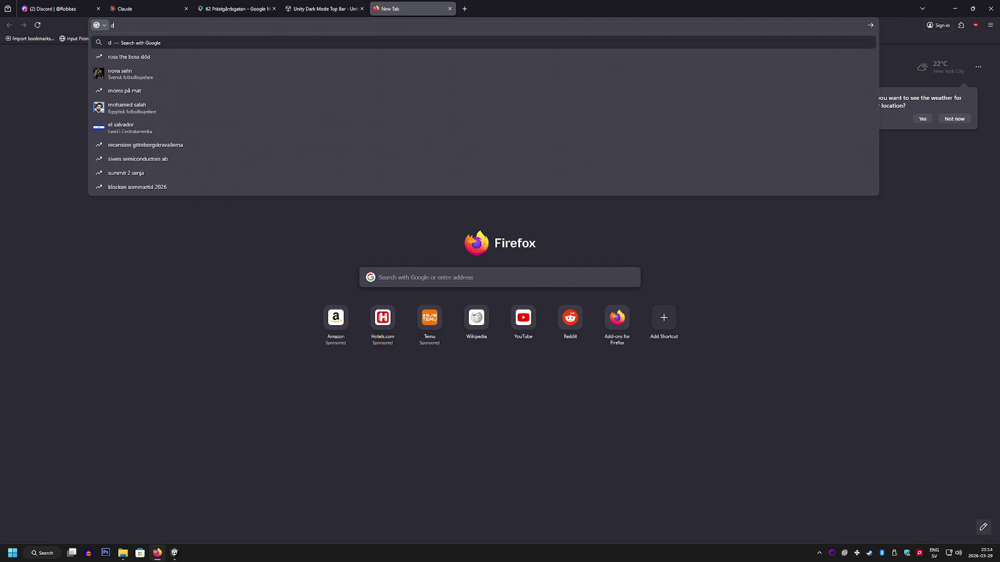
text(ark mode fo)
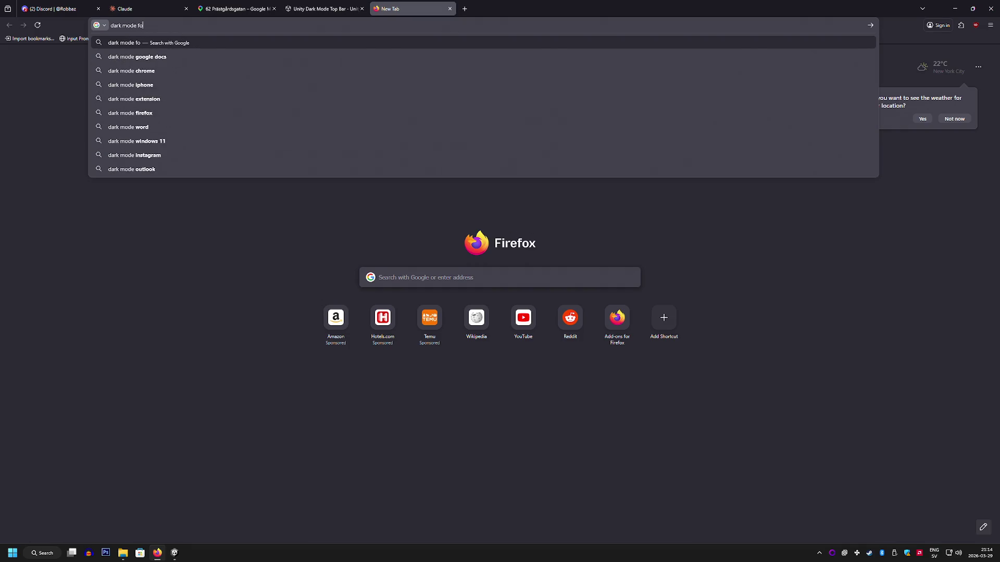
text(r unity editor on windopw)
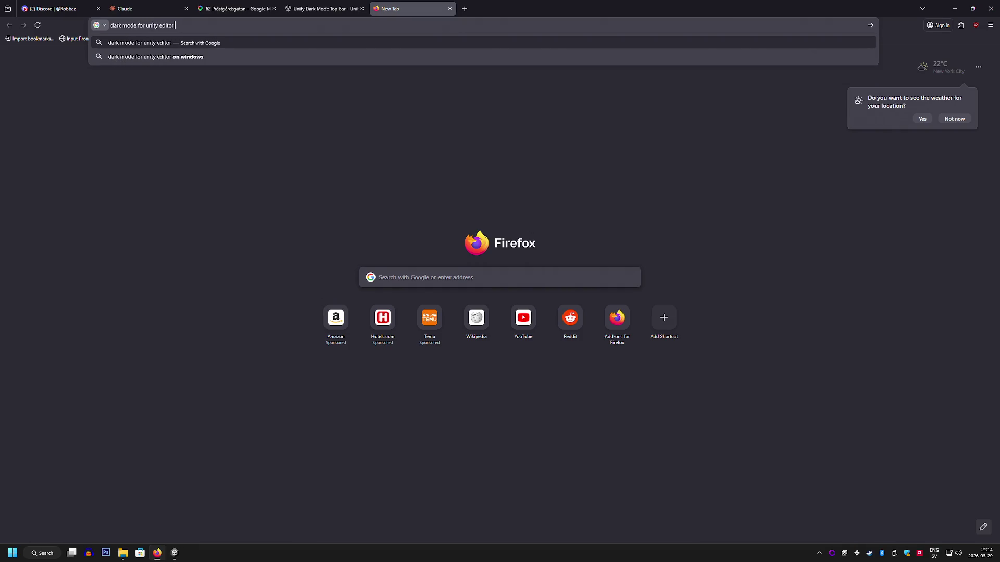
key(BackSpace)
key(BackSpace)
text(ws 11)
key(Return)
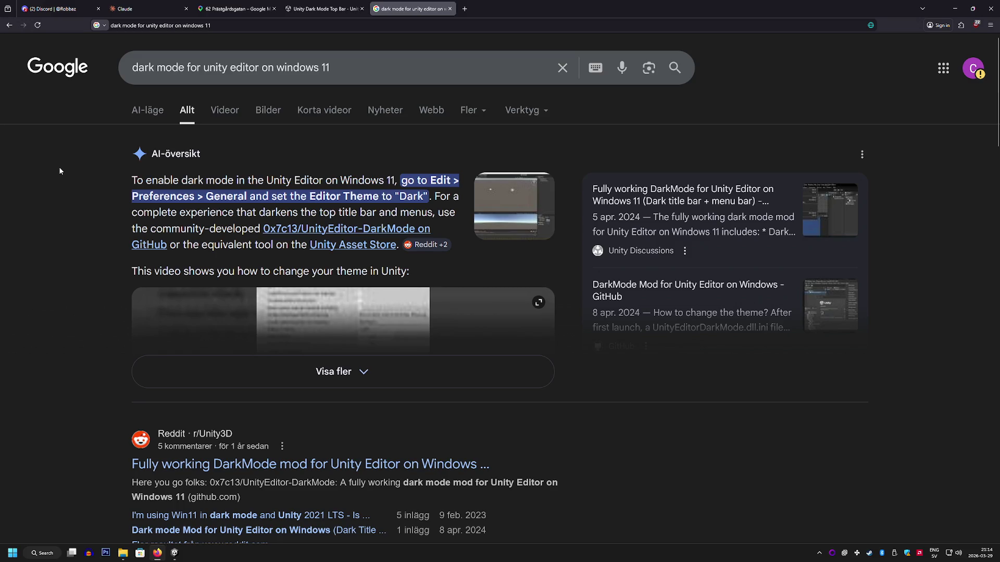
- Open the UnityEditor-DarkMode GitHub project through a Reddit post in the search results
scroll(58, 167, down, 4)
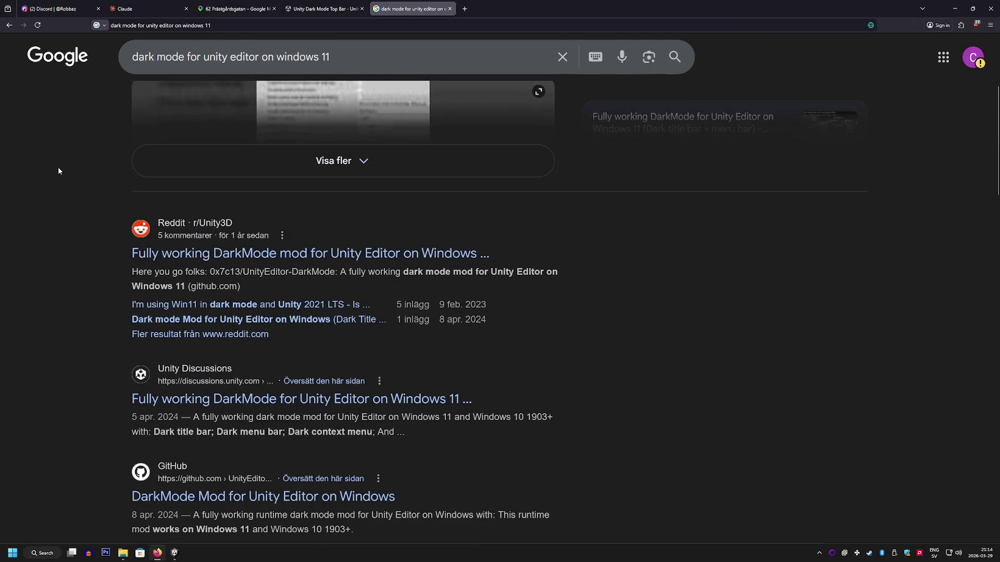
click(261, 251)
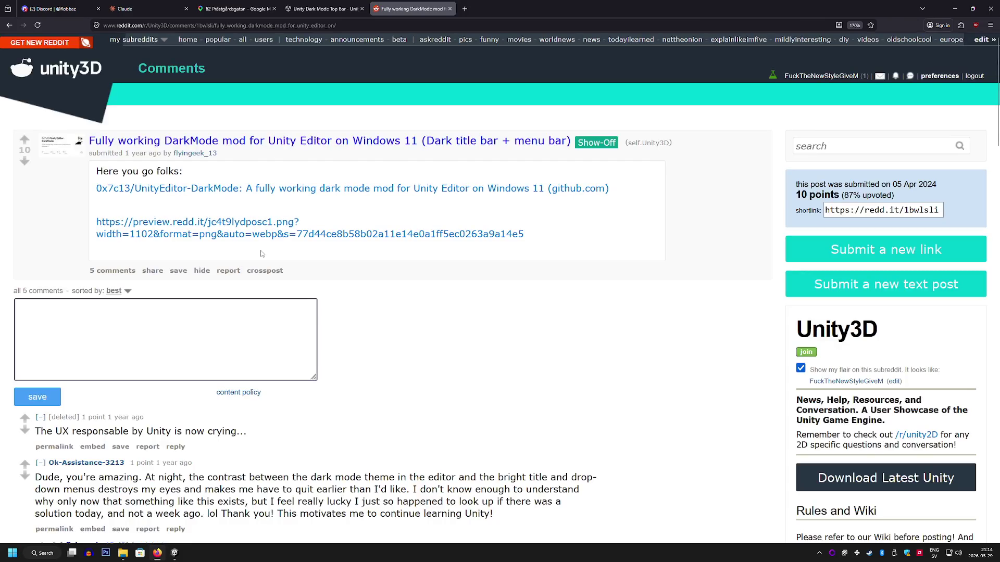
click(245, 191)
- Read the README through the Easy and Manual installation guides, then return to Unity
scroll(80, 193, down, 3)
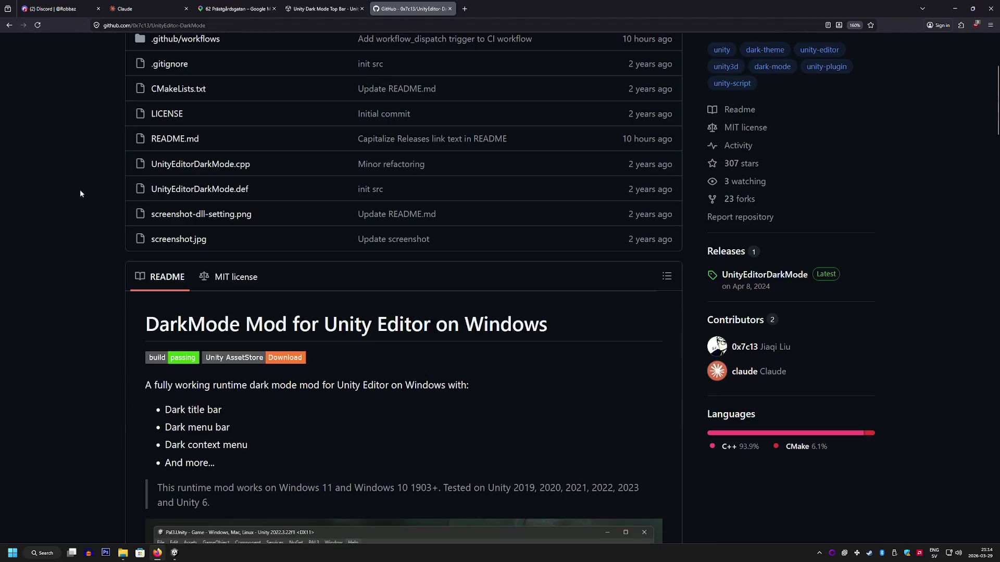
scroll(80, 189, down, 4)
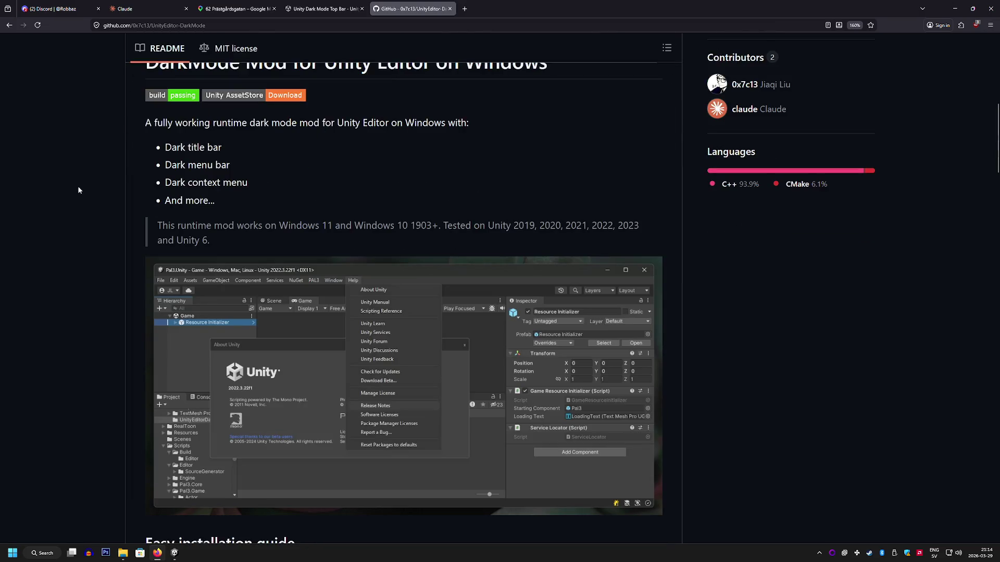
scroll(79, 190, down, 3)
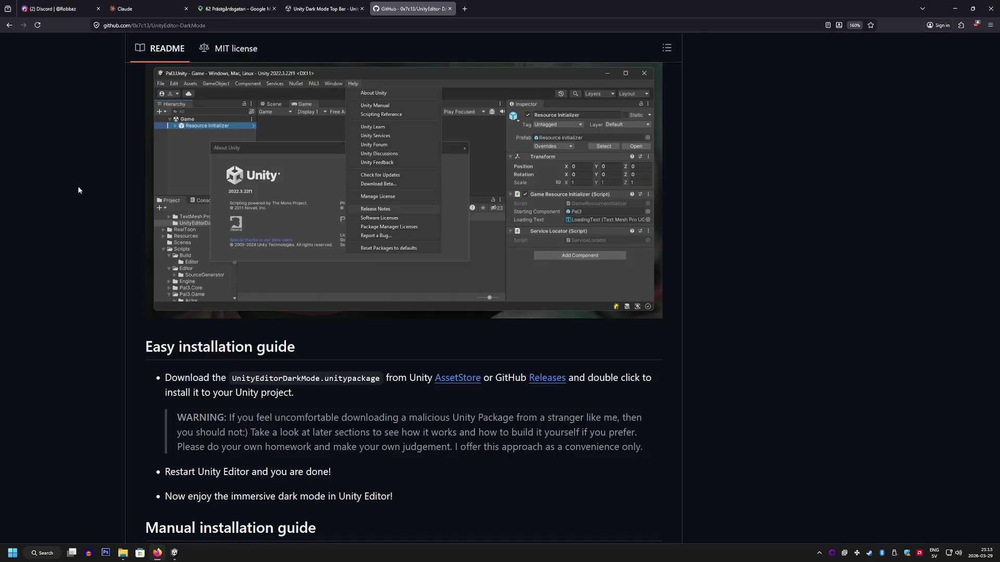
scroll(79, 190, down, 2)
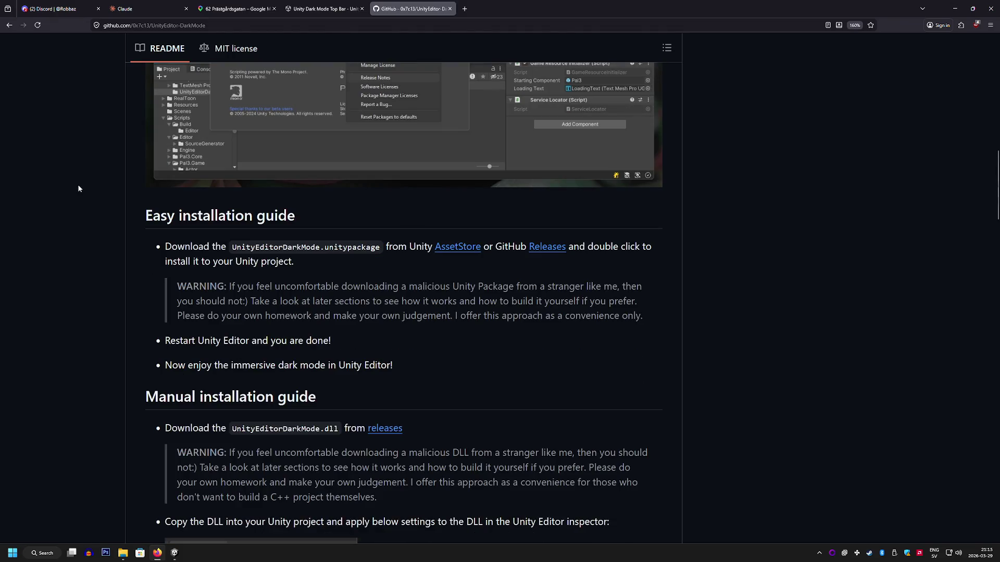
scroll(78, 189, down, 1)
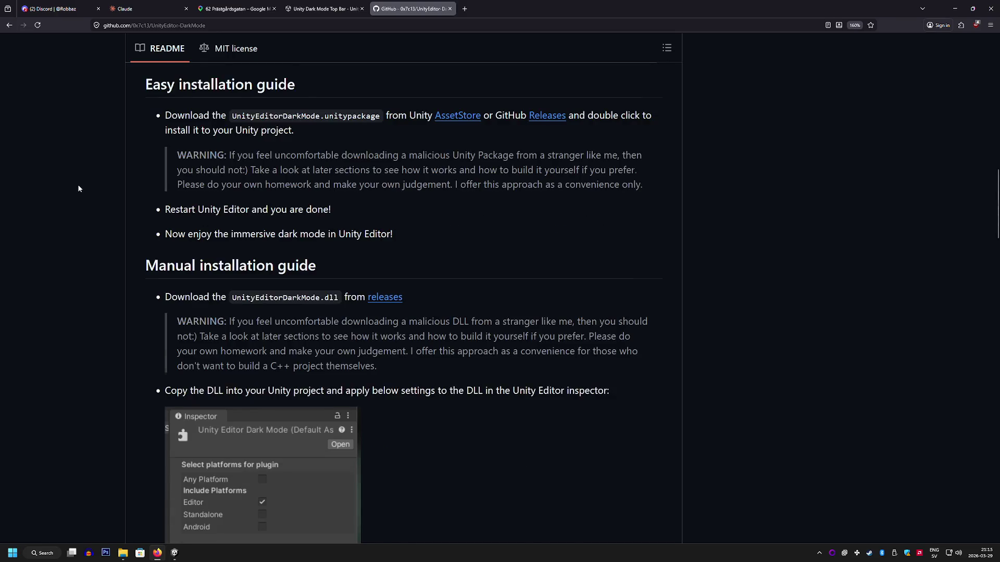
scroll(78, 188, down, 3)
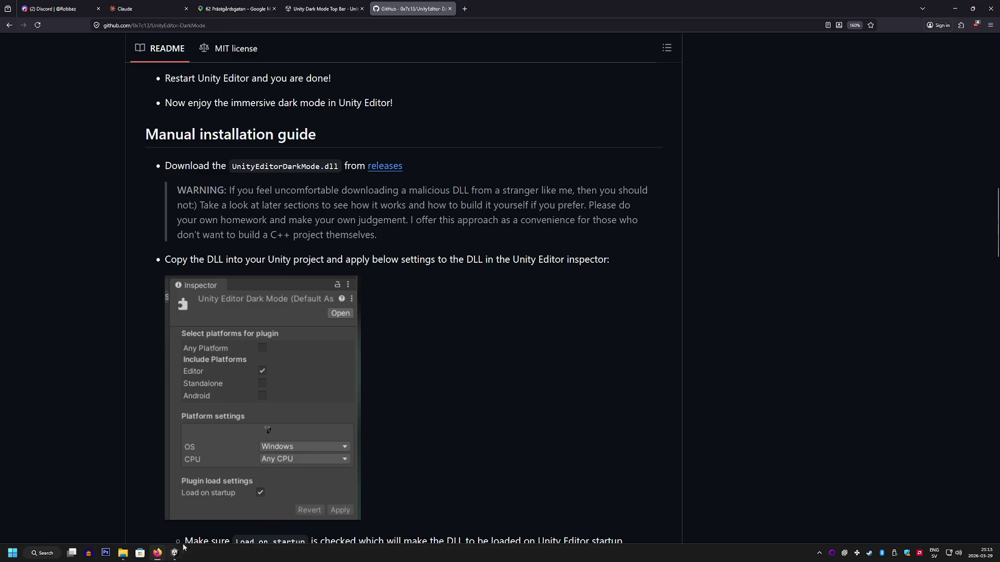
key(alt+Tab)
mouse_move(433, 274)
mouse_down()
mouse_move(535, 264)
mouse_move(439, 262)
mouse_move(618, 270)
mouse_move(661, 283)
mouse_move(622, 286)
mouse_move(611, 263)
mouse_move(510, 343)
mouse_up()
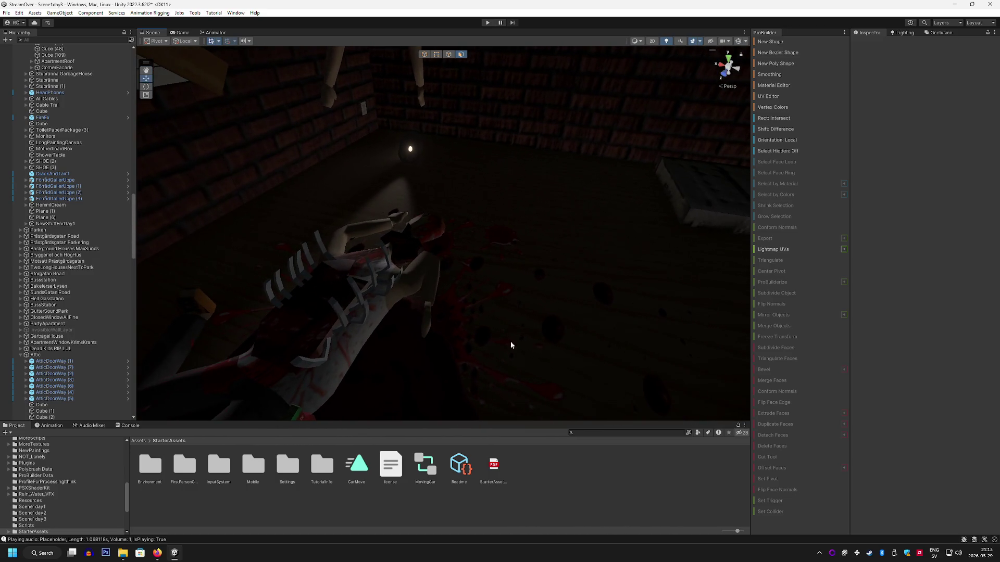
- List the top-level Assets folder in a taller Project panel and orbit around the corpse
scroll(82, 452, up, 10)
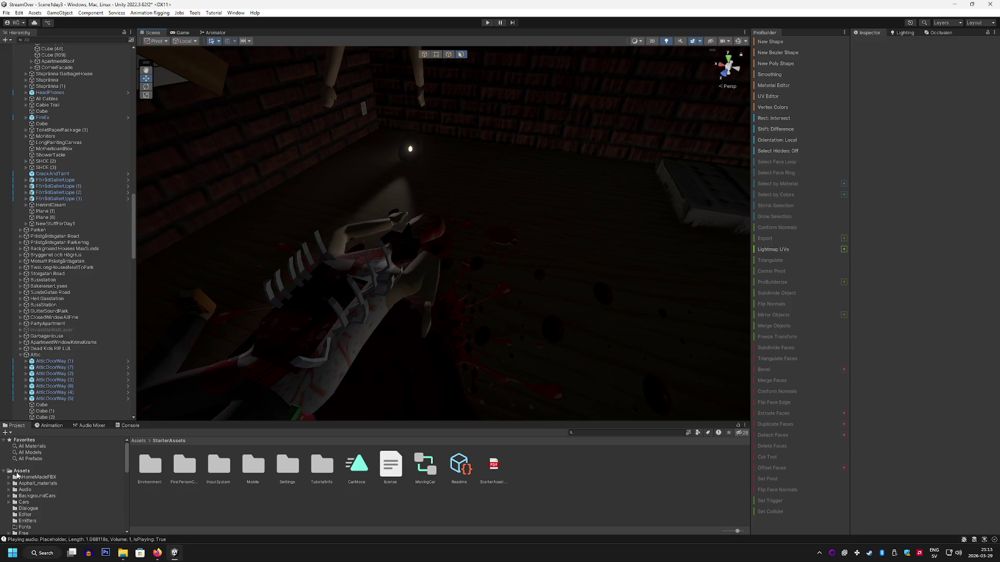
click(70, 471)
scroll(395, 490, down, 1)
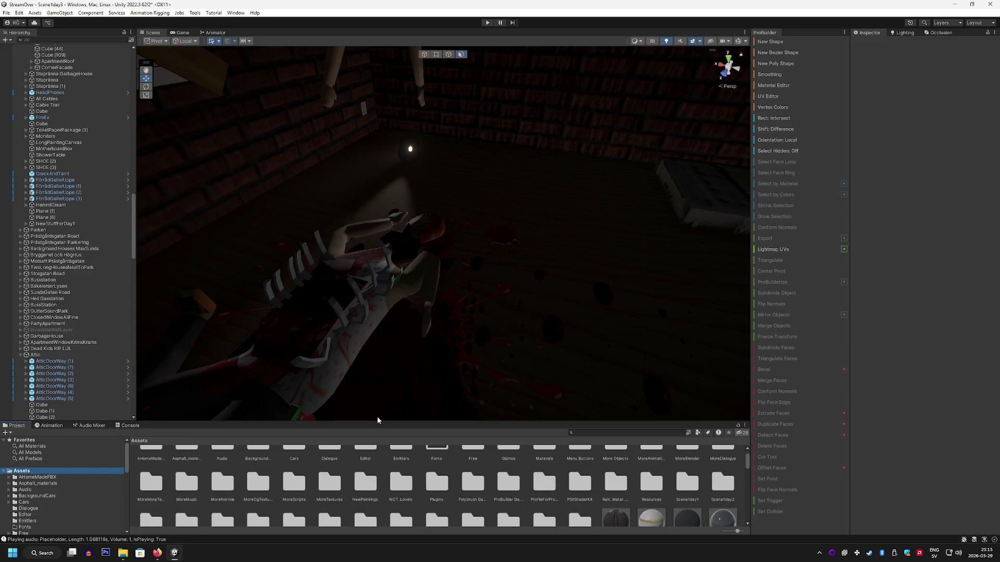
drag(377, 419, 377, 368)
scroll(393, 452, up, 2)
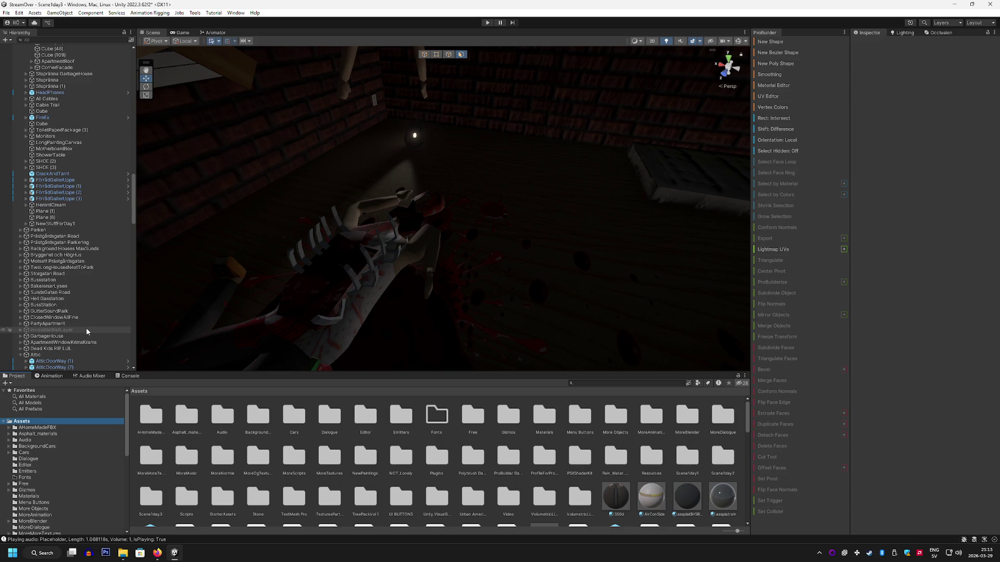
mouse_move(411, 234)
mouse_down()
mouse_move(261, 245)
mouse_move(192, 225)
mouse_move(363, 269)
mouse_move(300, 254)
mouse_up()
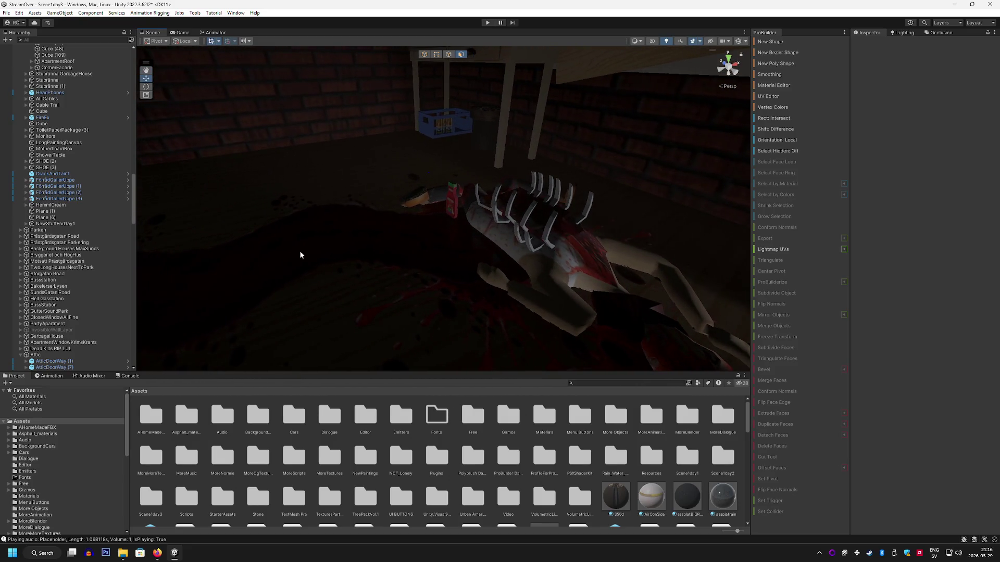
scroll(107, 214, up, 10)
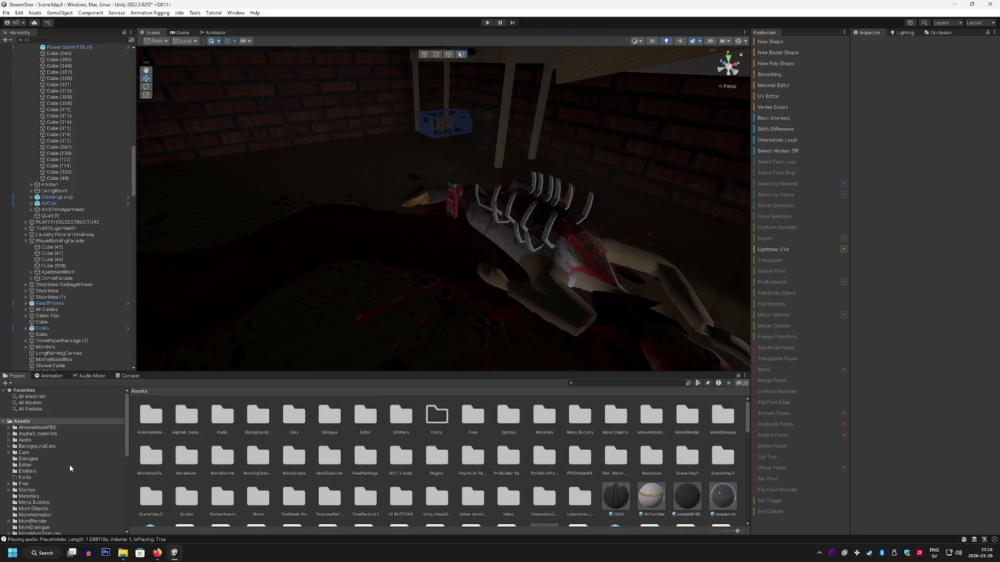
scroll(70, 464, down, 5)
scroll(53, 433, up, 1)
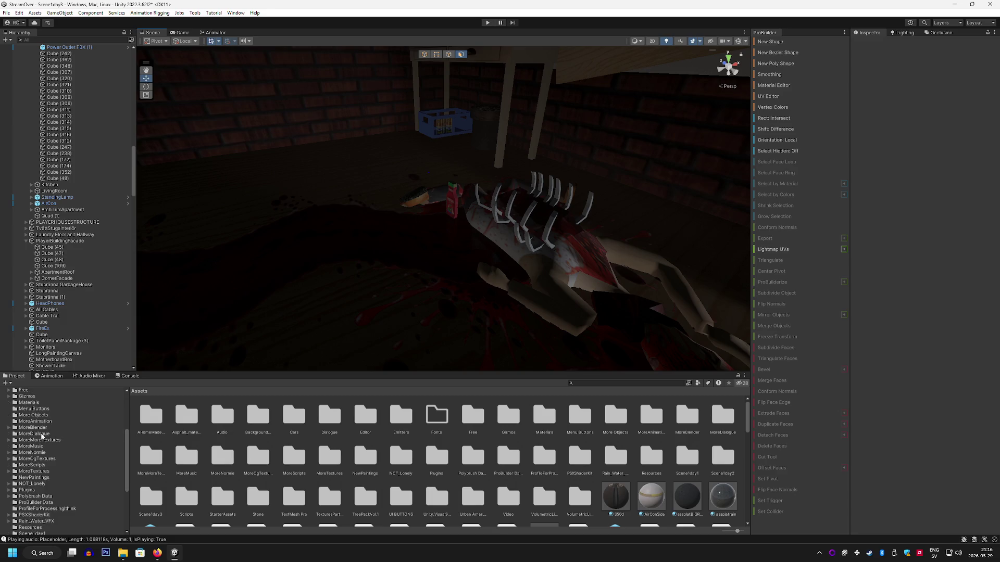
- Open the MoreBlender folder and scroll its asset grid to the BadGuy model
click(36, 427)
scroll(311, 467, down, 5)
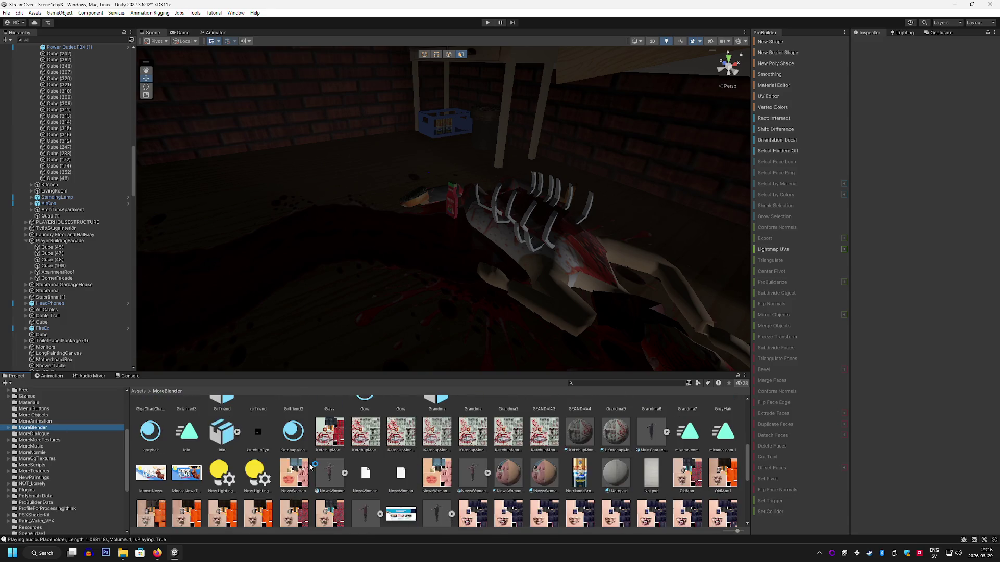
scroll(310, 466, down, 10)
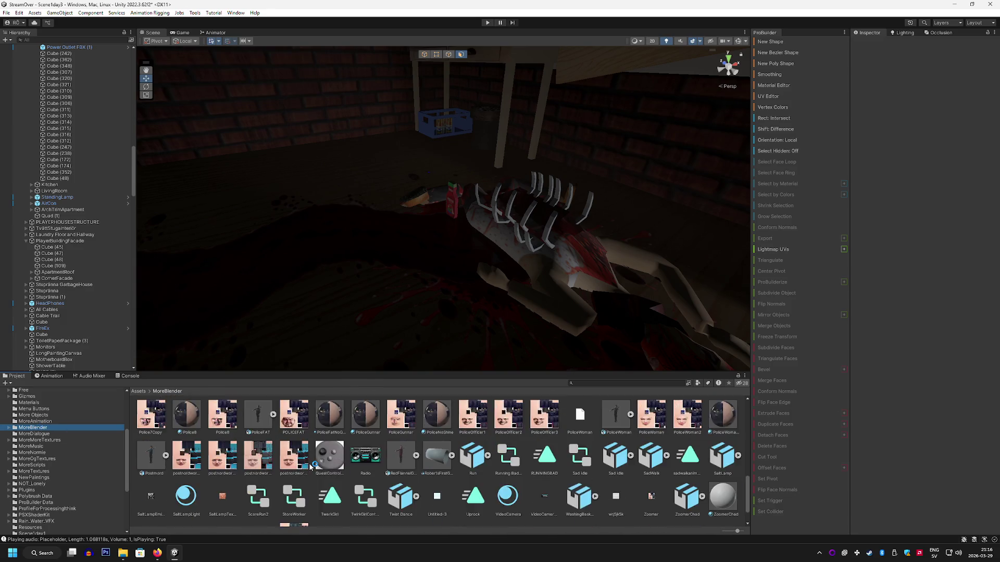
scroll(309, 466, up, 4)
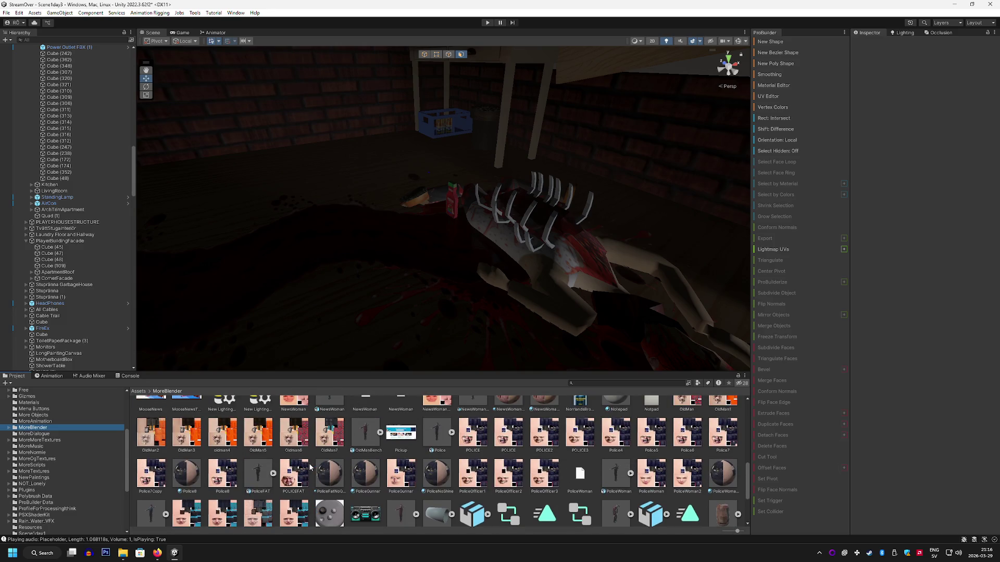
scroll(310, 467, down, 2)
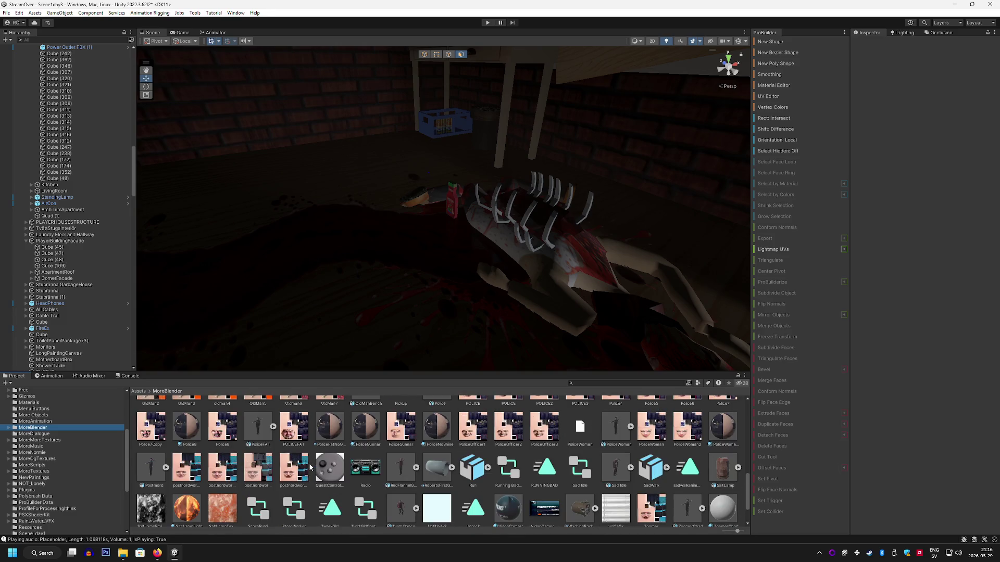
scroll(310, 466, up, 5)
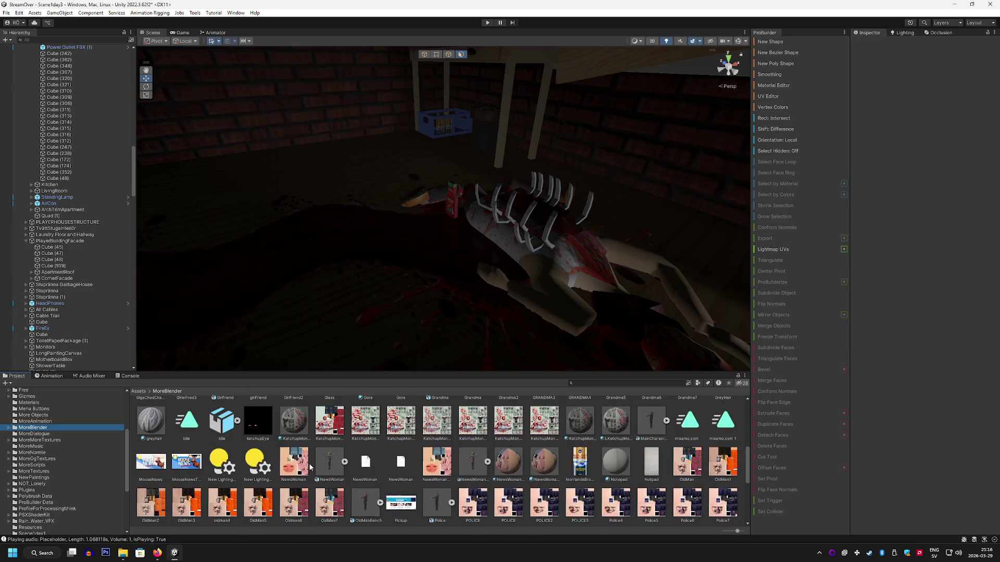
scroll(311, 467, up, 2)
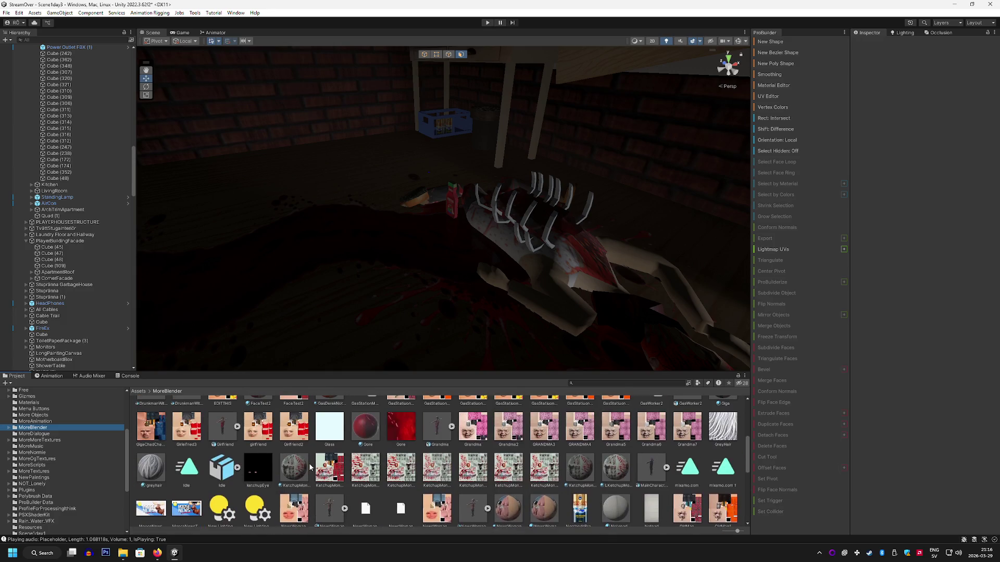
scroll(309, 467, up, 6)
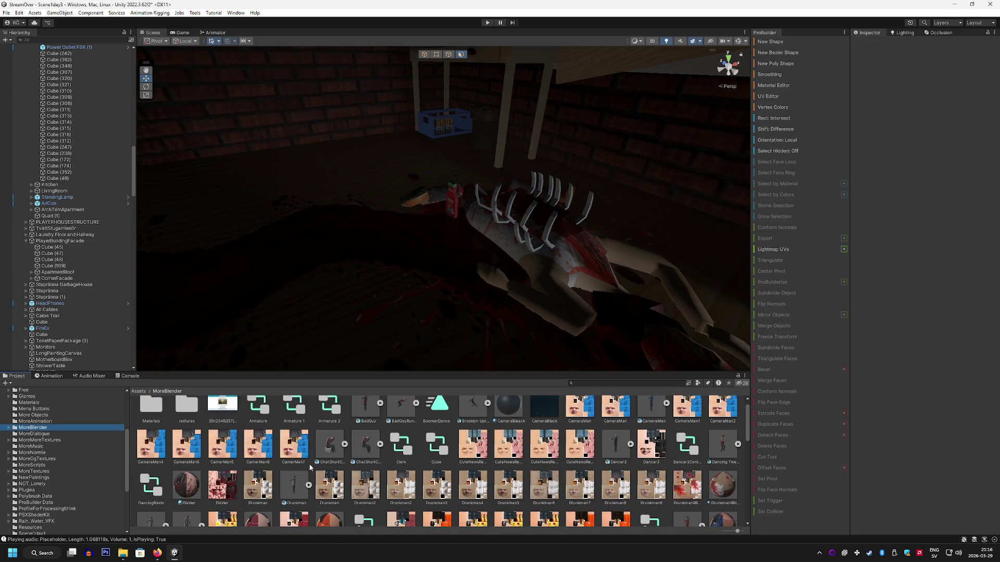
scroll(309, 467, down, 1)
scroll(310, 468, up, 1)
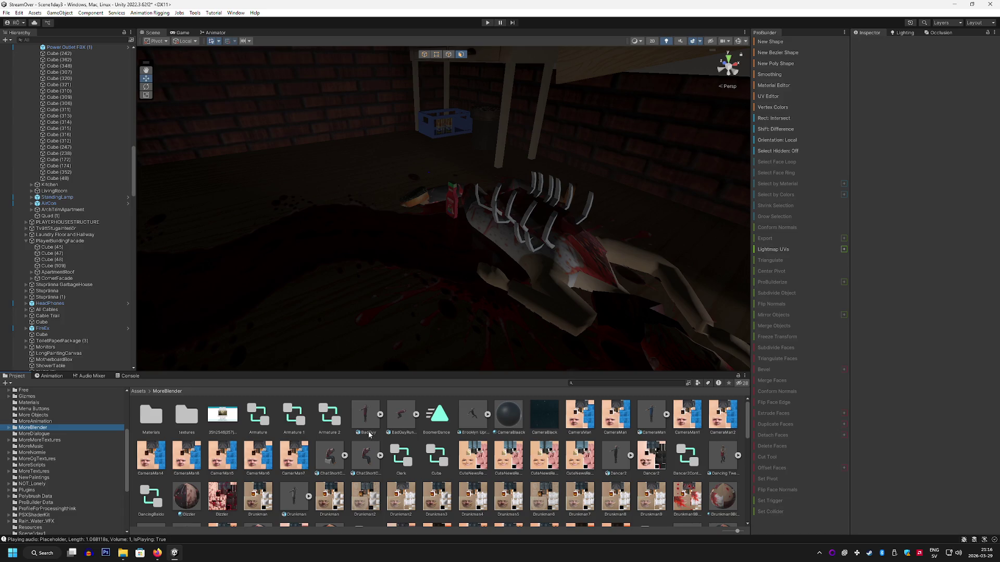
click(380, 416)
- Place the BadGuy model in the attic scene and turn the view toward it
click(381, 417)
mouse_move(366, 437)
mouse_down()
mouse_move(367, 412)
mouse_move(302, 318)
mouse_move(313, 291)
mouse_up()
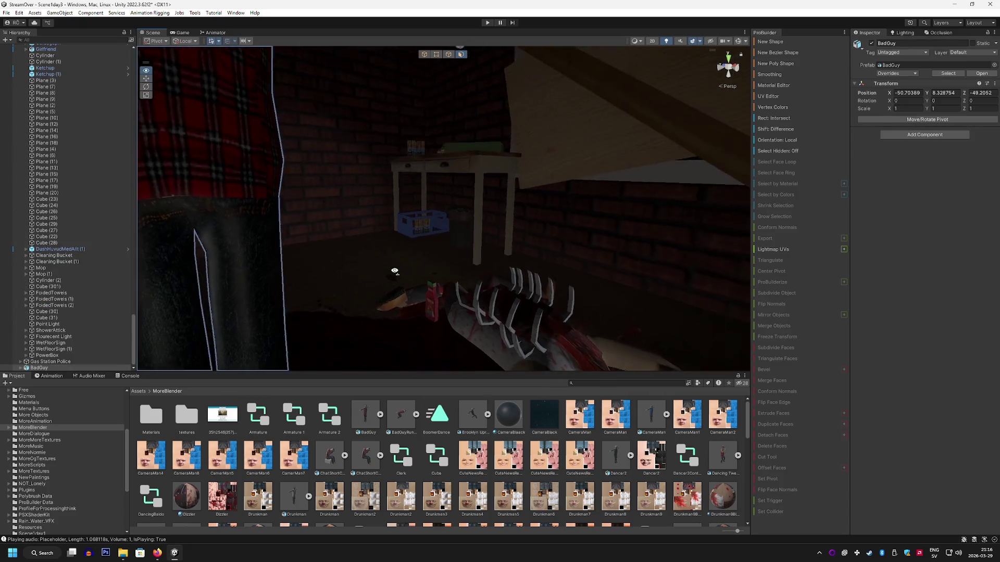
mouse_move(365, 234)
mouse_down()
mouse_move(447, 209)
mouse_move(500, 170)
mouse_move(560, 290)
mouse_move(614, 212)
mouse_move(608, 157)
mouse_move(686, 232)
mouse_move(674, 261)
mouse_move(605, 211)
mouse_move(656, 216)
mouse_move(601, 224)
mouse_move(602, 233)
mouse_up()
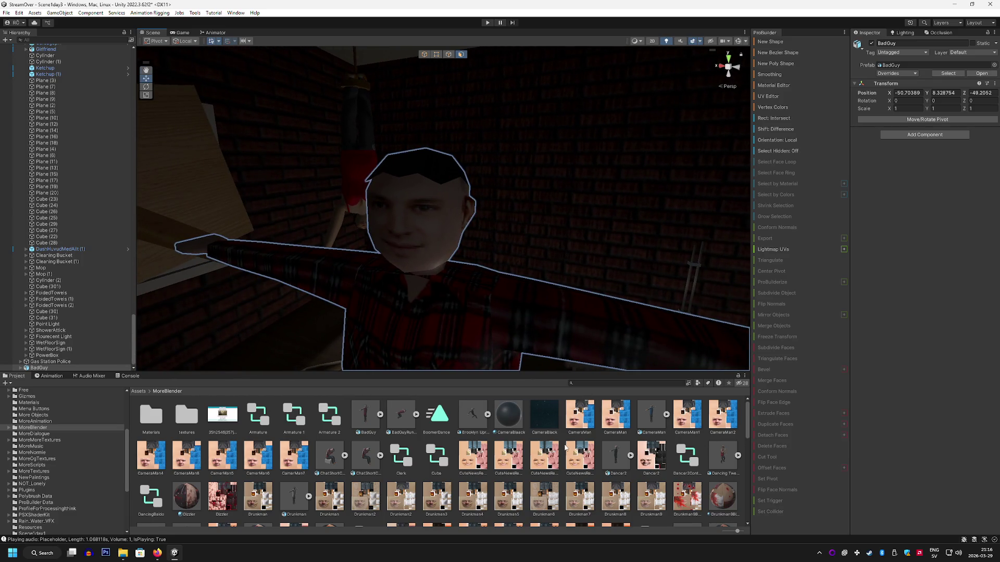
scroll(566, 449, down, 2)
scroll(567, 449, down, 2)
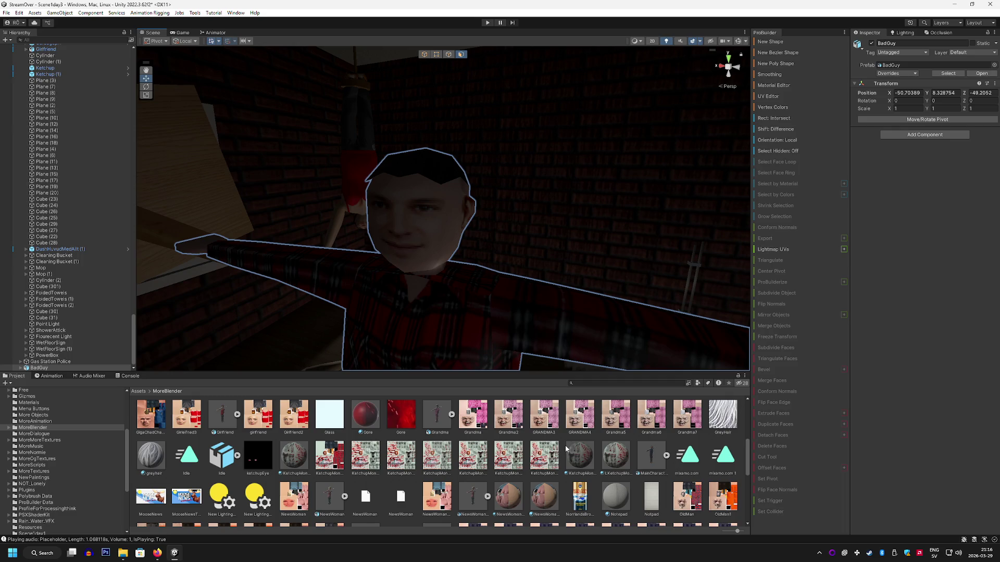
- Apply the KetchupMonsterDark material to the BadGuy character
click(616, 461)
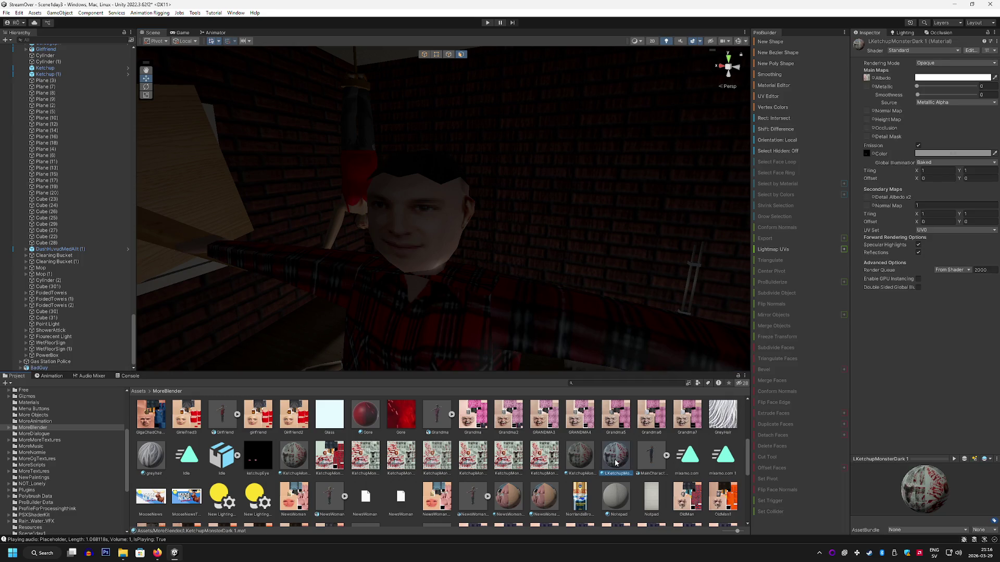
click(583, 460)
mouse_move(582, 461)
mouse_down()
mouse_move(433, 290)
mouse_move(415, 232)
mouse_move(510, 272)
mouse_move(486, 283)
mouse_up()
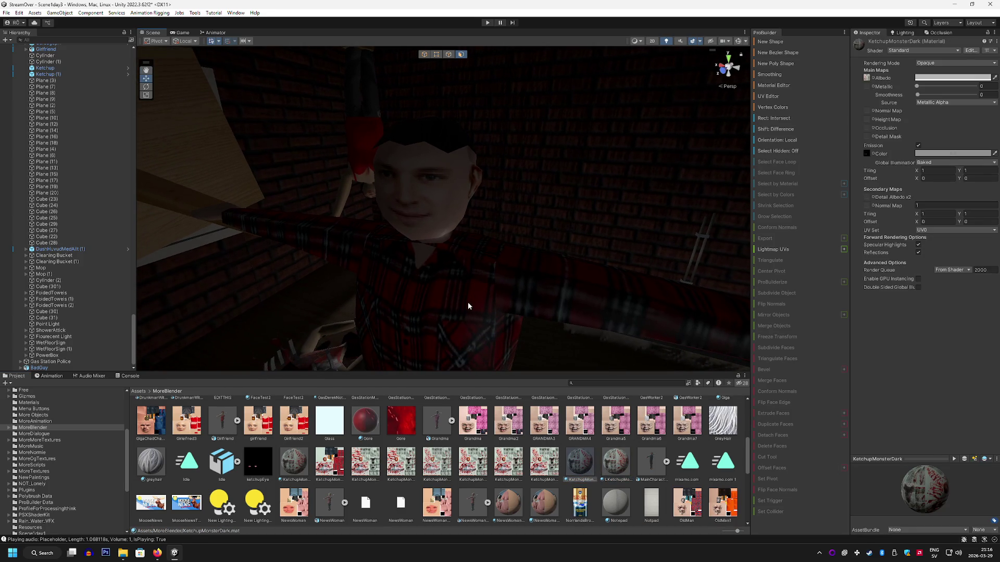
scroll(456, 434, up, 10)
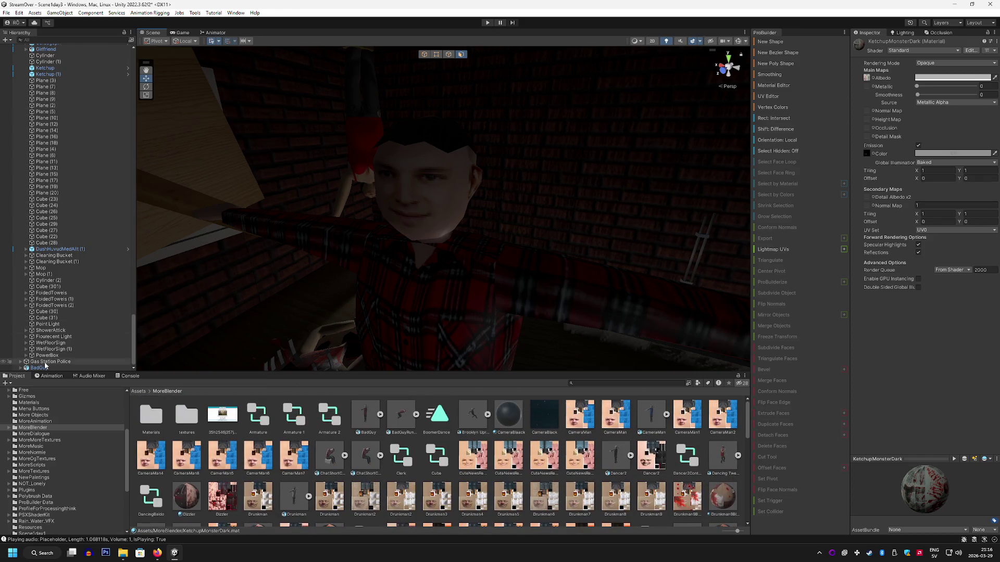
- Select BadGuy in the Hierarchy, then its attached Cube part
click(39, 368)
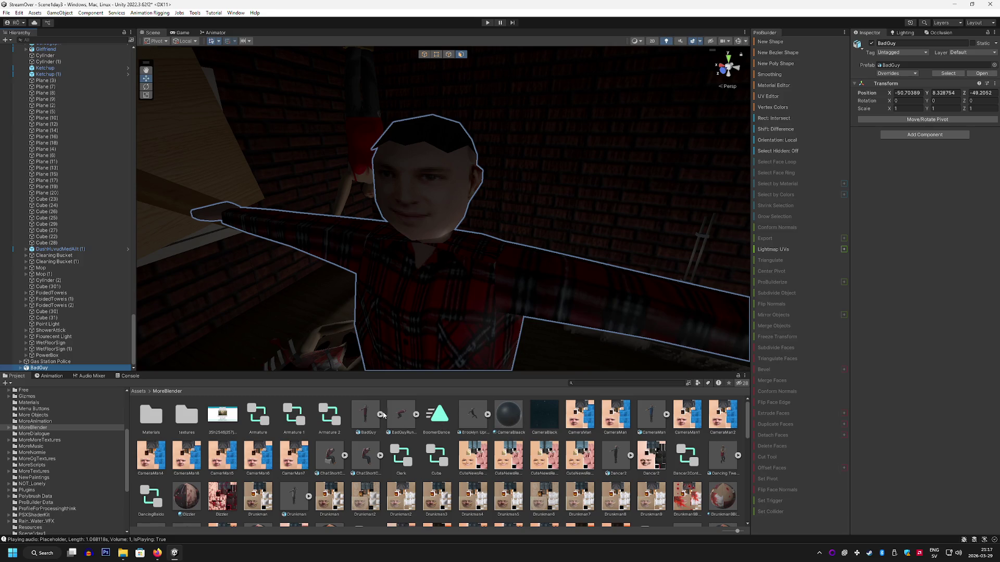
scroll(548, 452, down, 2)
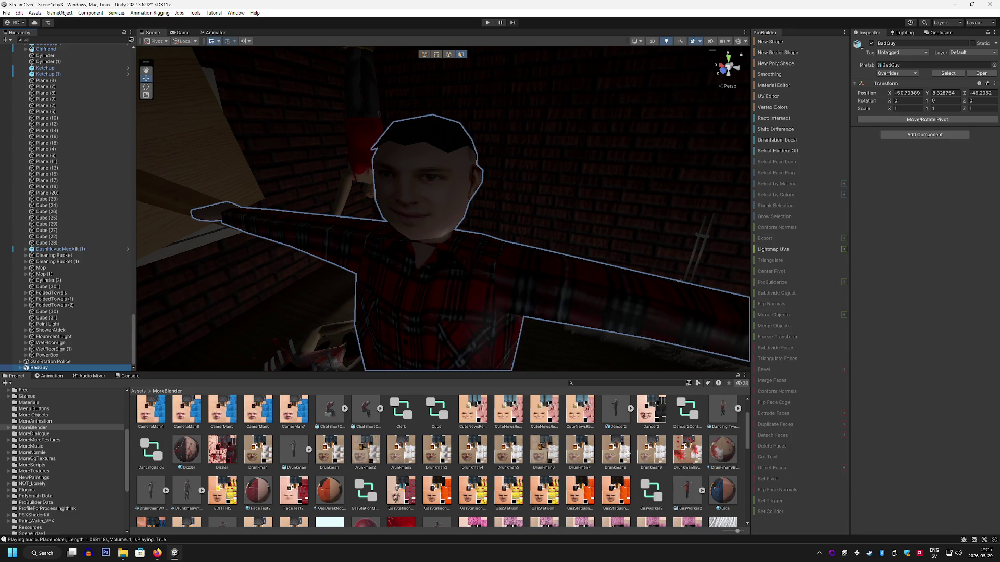
scroll(454, 439, up, 3)
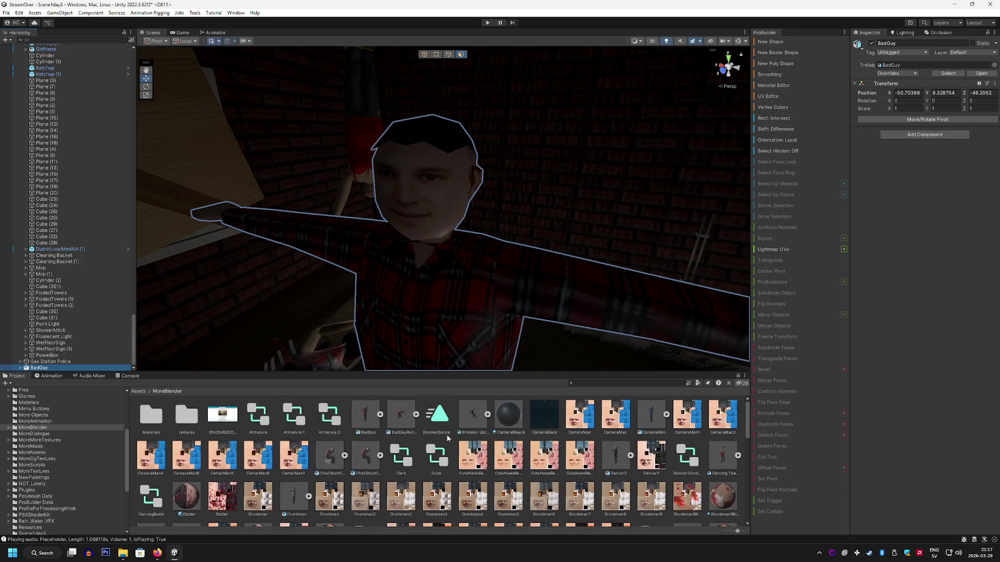
scroll(447, 439, down, 3)
scroll(447, 439, down, 2)
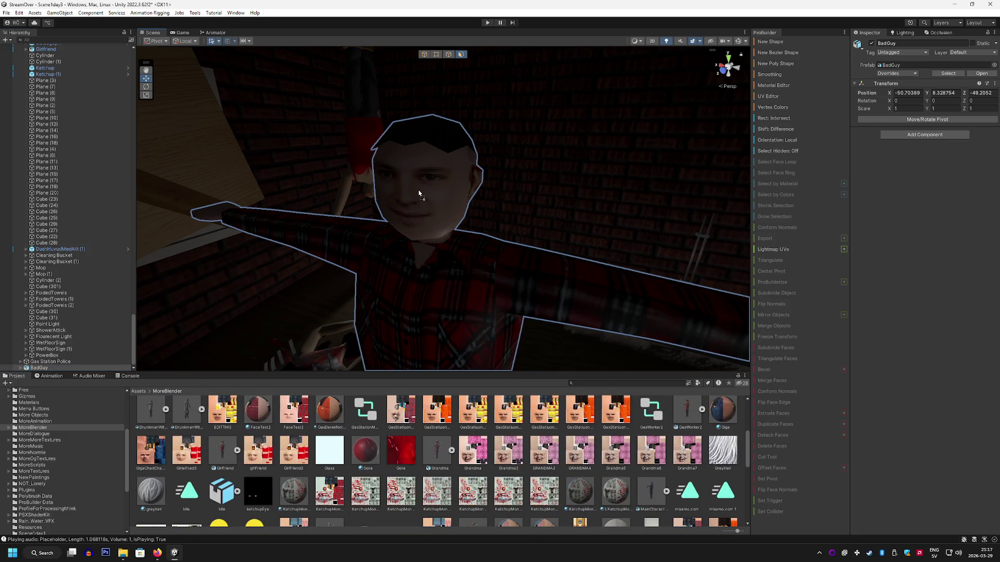
click(612, 496)
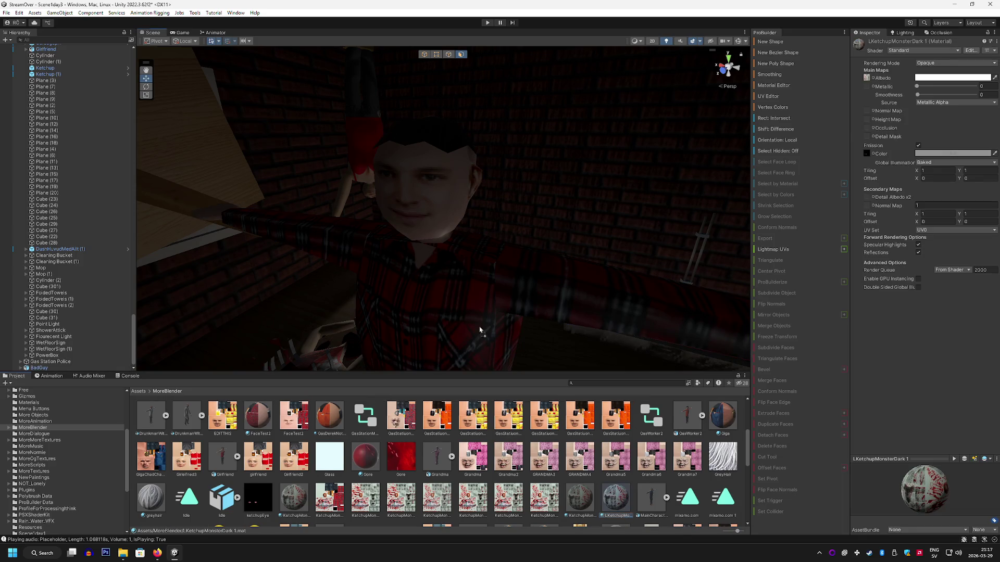
- Browse BadGuy's body mesh and Armature in the Hierarchy, ending with the whole character selected
click(409, 196)
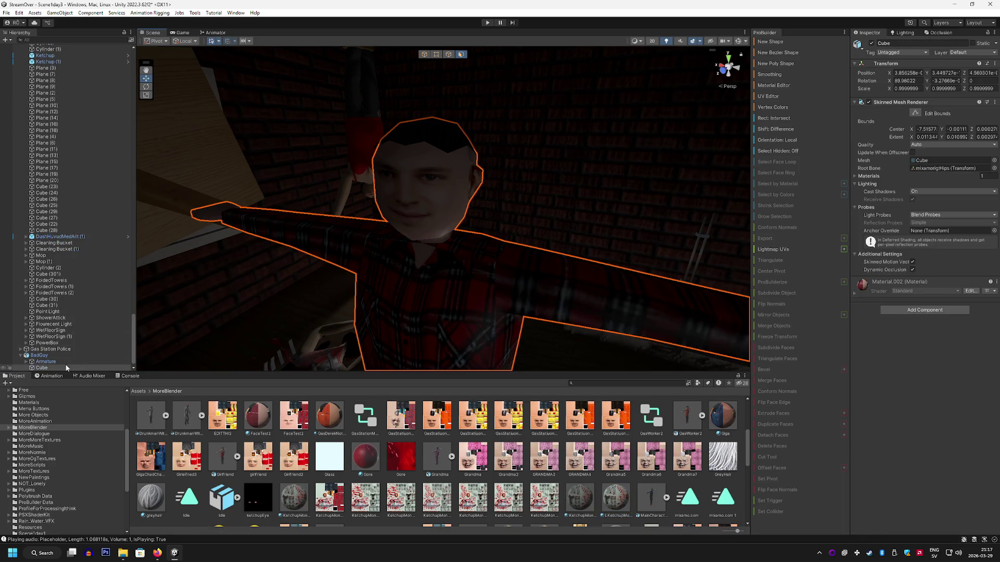
scroll(68, 362, down, 1)
click(46, 355)
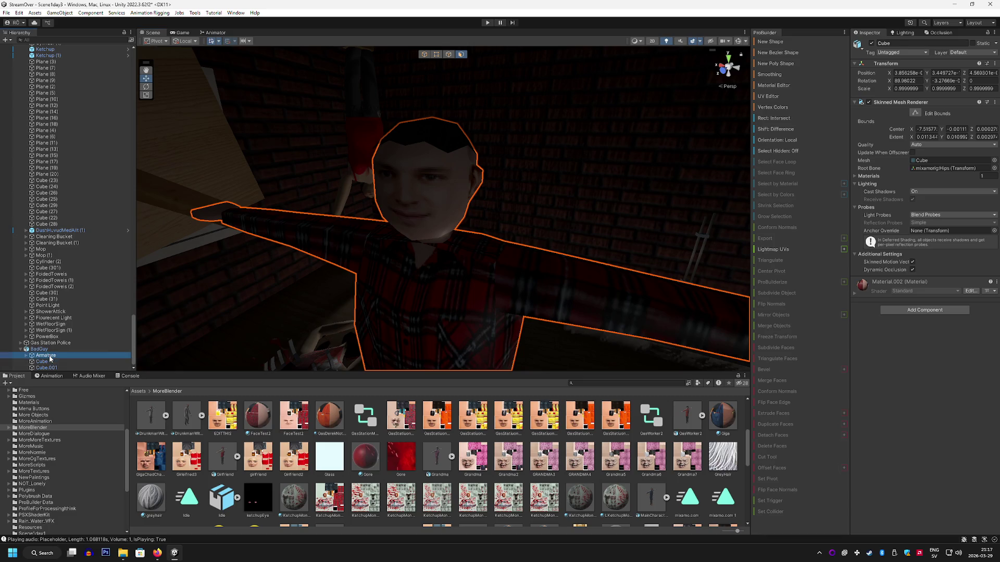
click(26, 356)
click(25, 356)
click(52, 349)
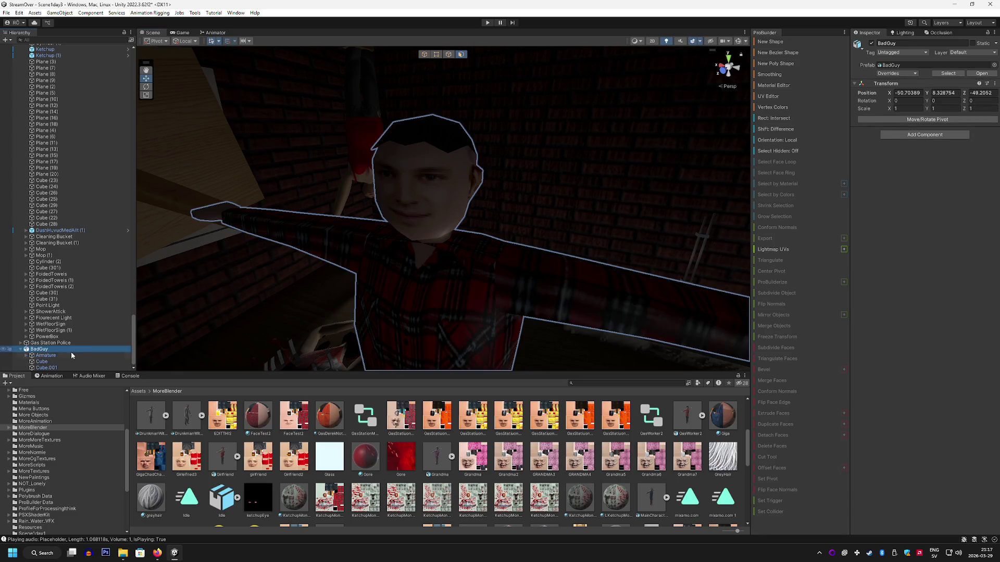
scroll(583, 495, up, 1)
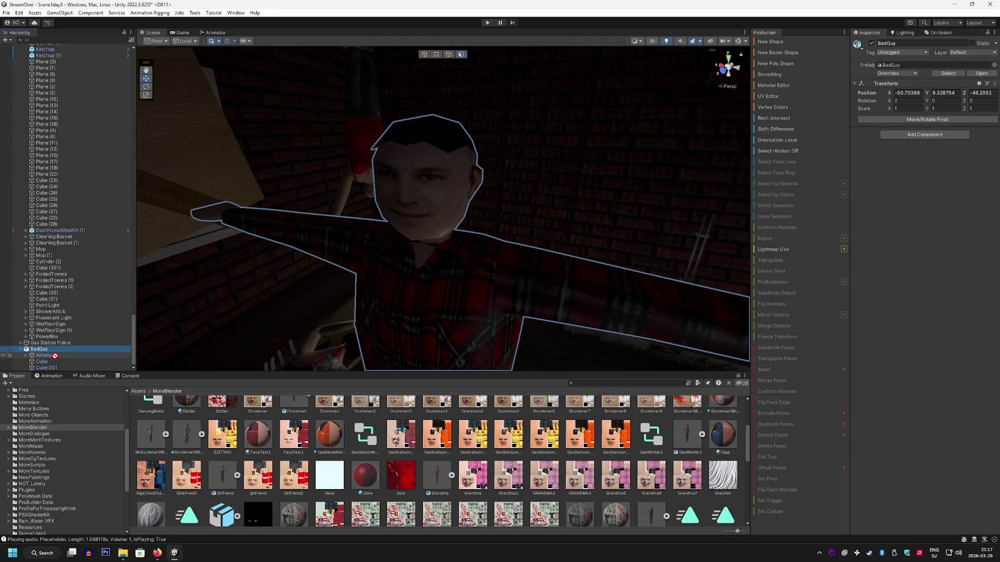
- Orbit and zoom around the T-posed, plaid-shirted BadGuy by the brick wall
mouse_move(453, 273)
mouse_down()
mouse_move(591, 330)
mouse_move(500, 308)
mouse_move(451, 245)
mouse_up()
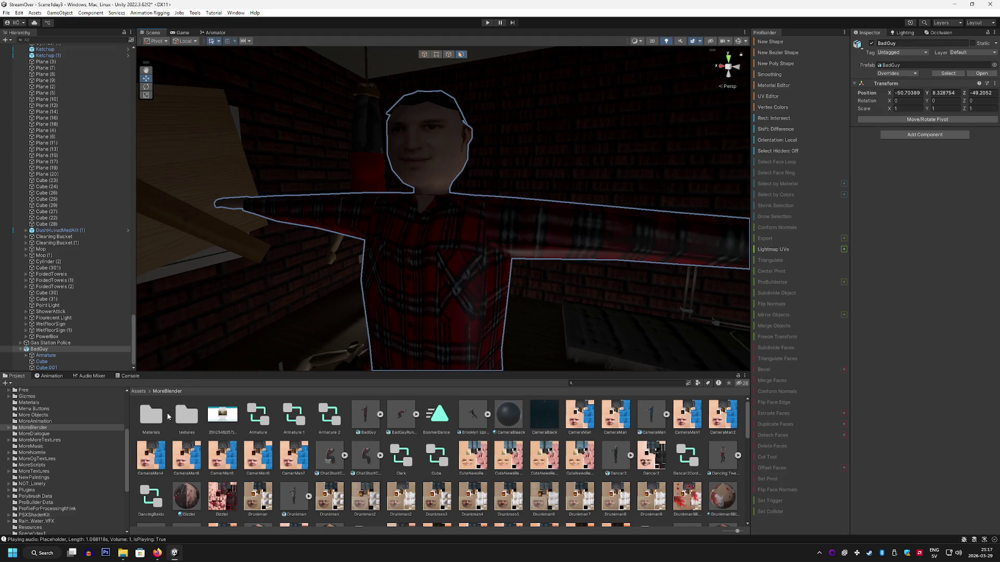
scroll(71, 436, up, 3)
scroll(40, 457, down, 10)
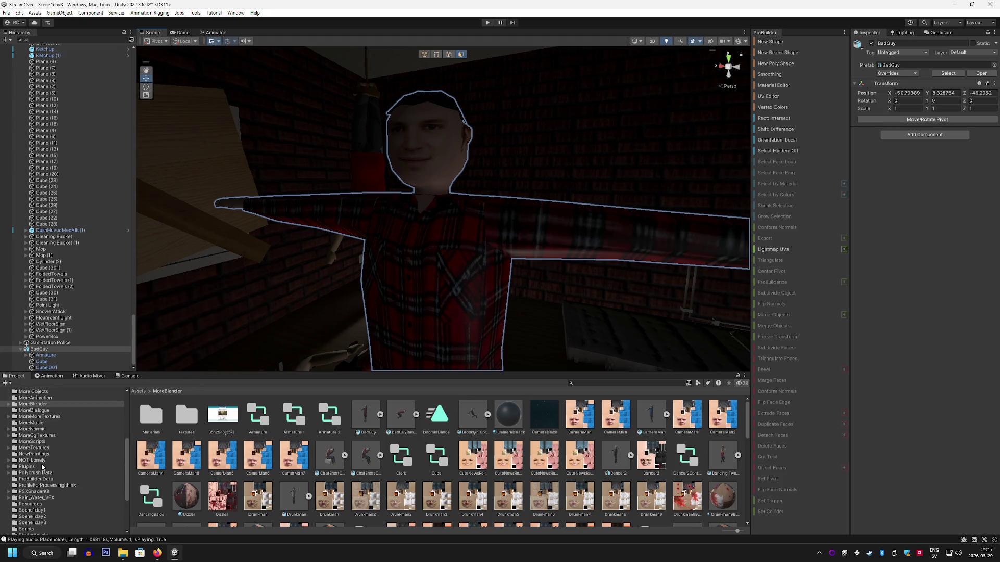
scroll(79, 458, up, 5)
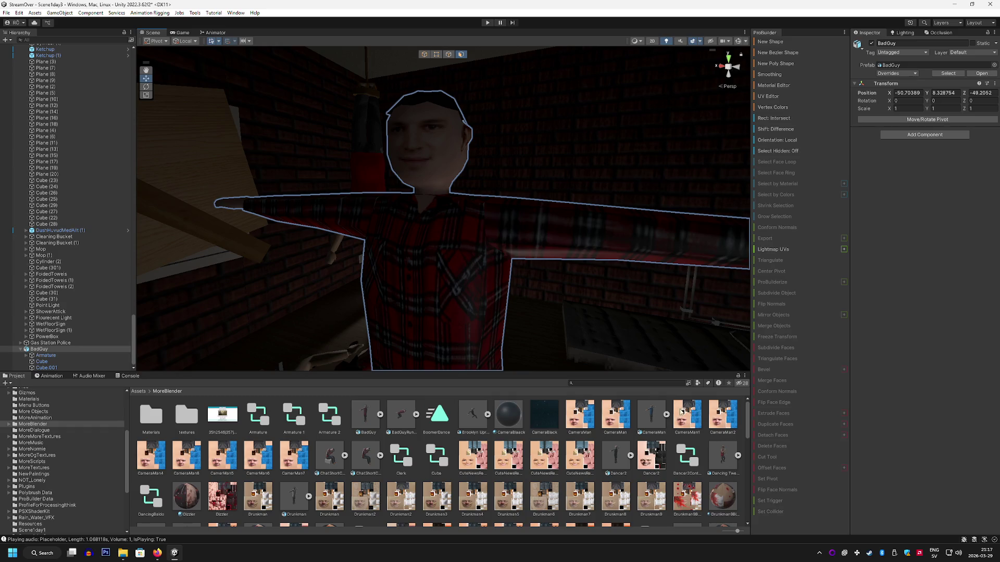
scroll(508, 306, up, 3)
scroll(595, 472, down, 1)
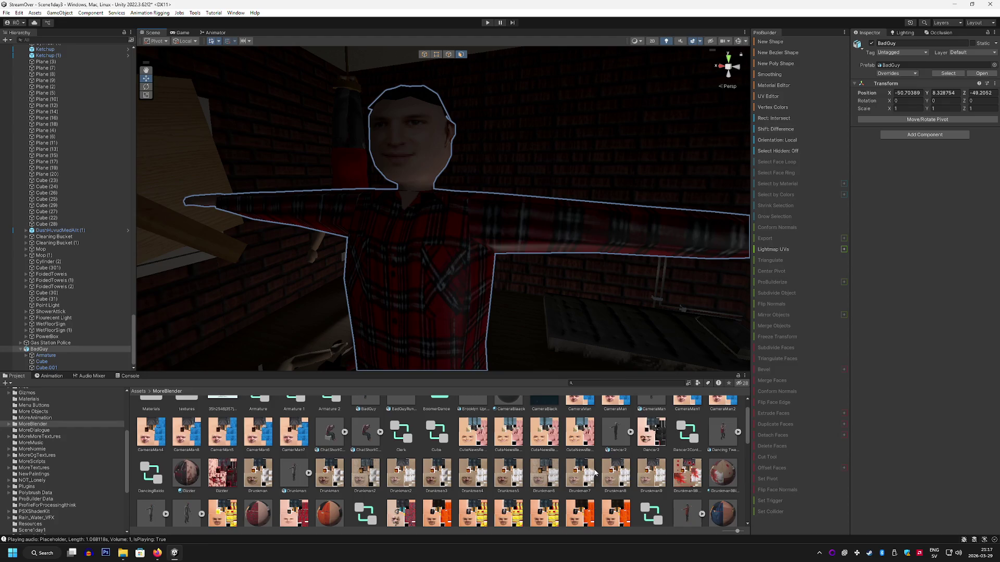
scroll(545, 473, down, 9)
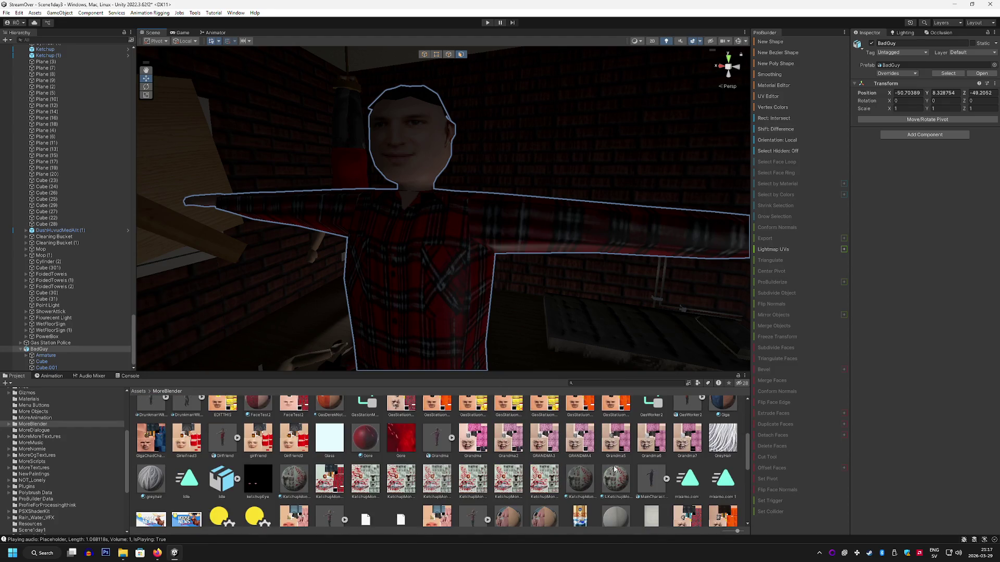
- Try dropping the Ketchup Monster 7 texture onto the BadGuy character
click(544, 486)
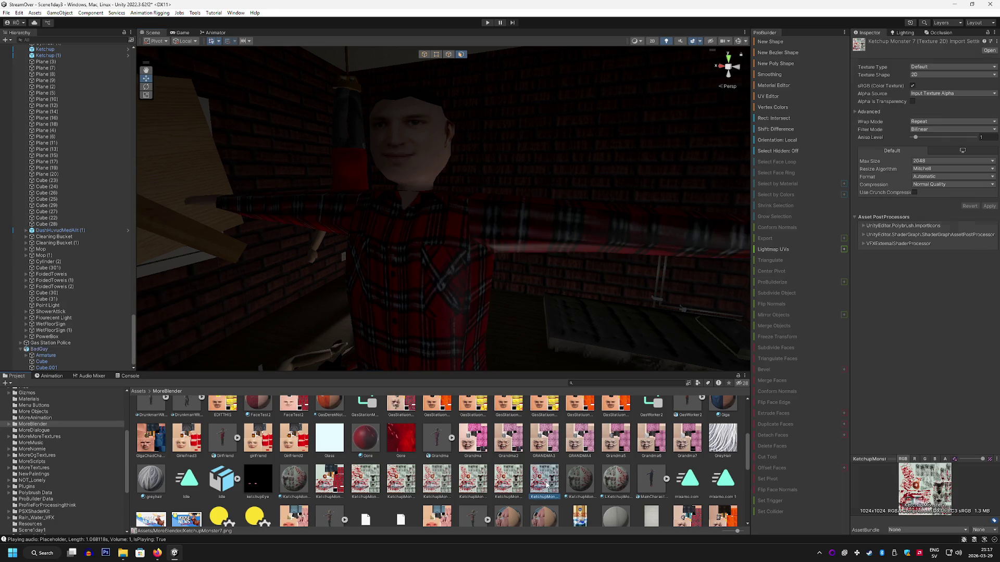
drag(548, 487, 403, 274)
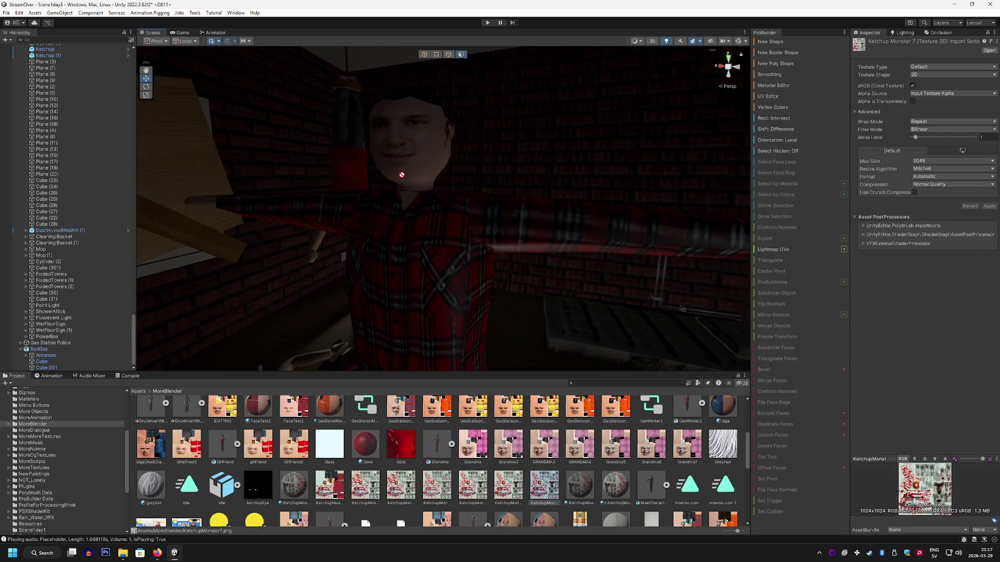
drag(549, 453, 504, 357)
click(413, 163)
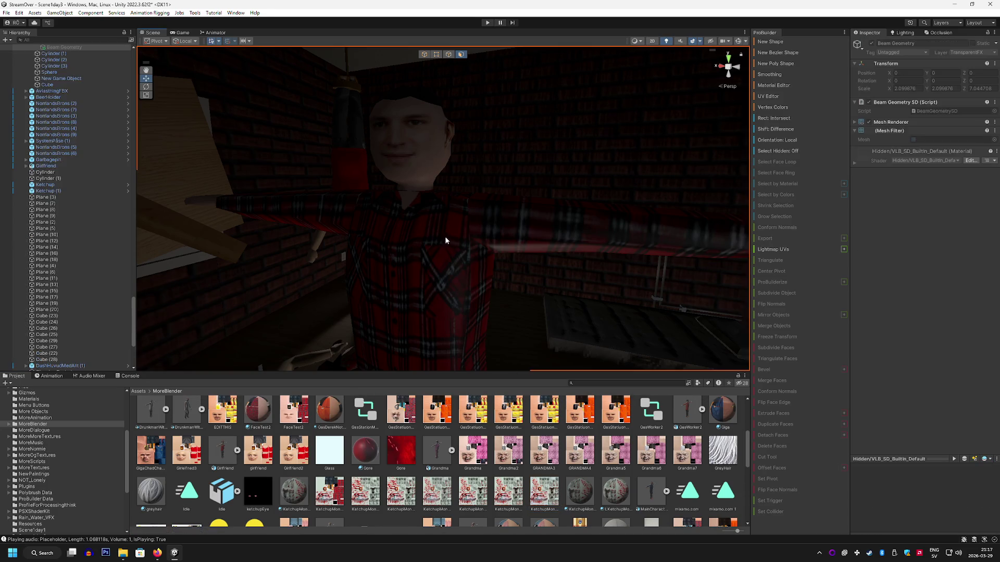
click(457, 263)
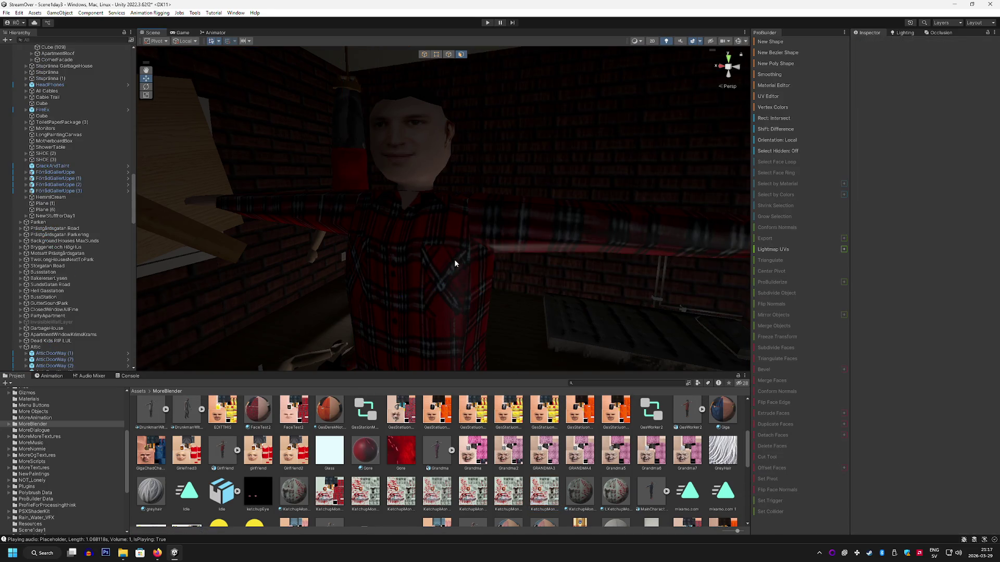
- Select BadGuy's body Cube mesh rather than the hair mesh Cube.001
mouse_move(457, 263)
mouse_down()
mouse_move(390, 267)
mouse_move(490, 235)
mouse_move(501, 178)
mouse_up()
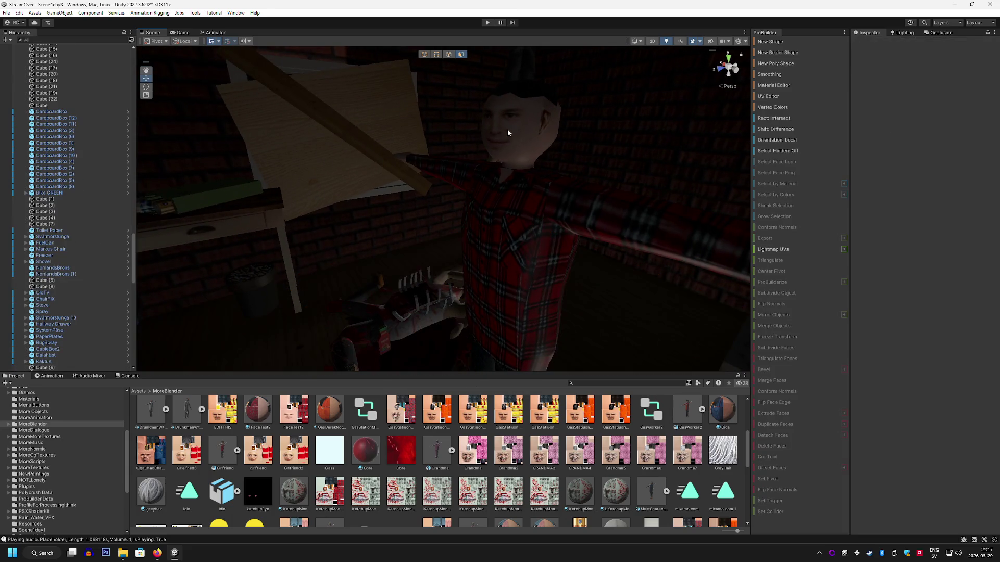
click(564, 196)
mouse_move(564, 197)
mouse_down()
mouse_move(618, 151)
mouse_move(602, 140)
mouse_move(602, 194)
mouse_move(629, 206)
mouse_up()
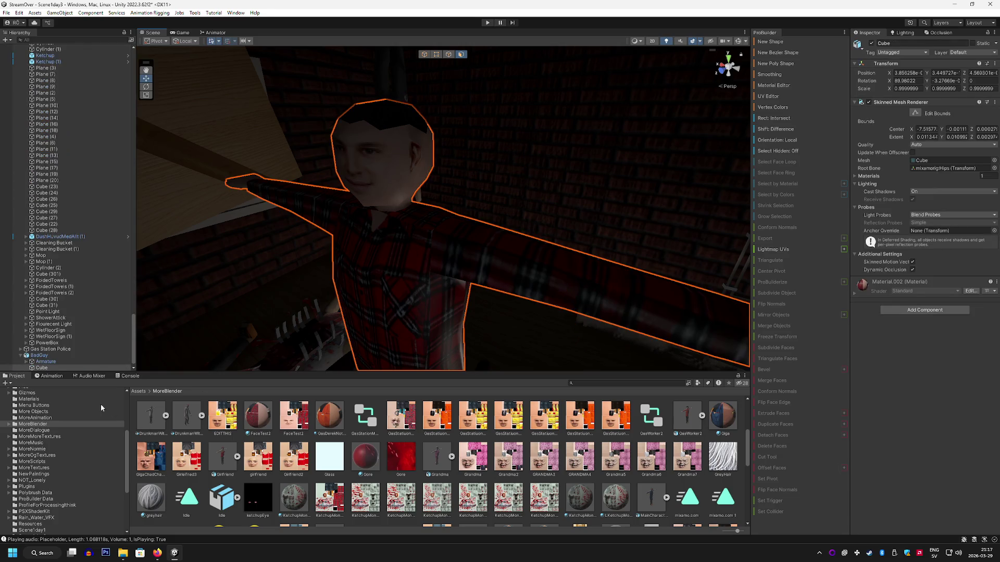
scroll(31, 435, up, 3)
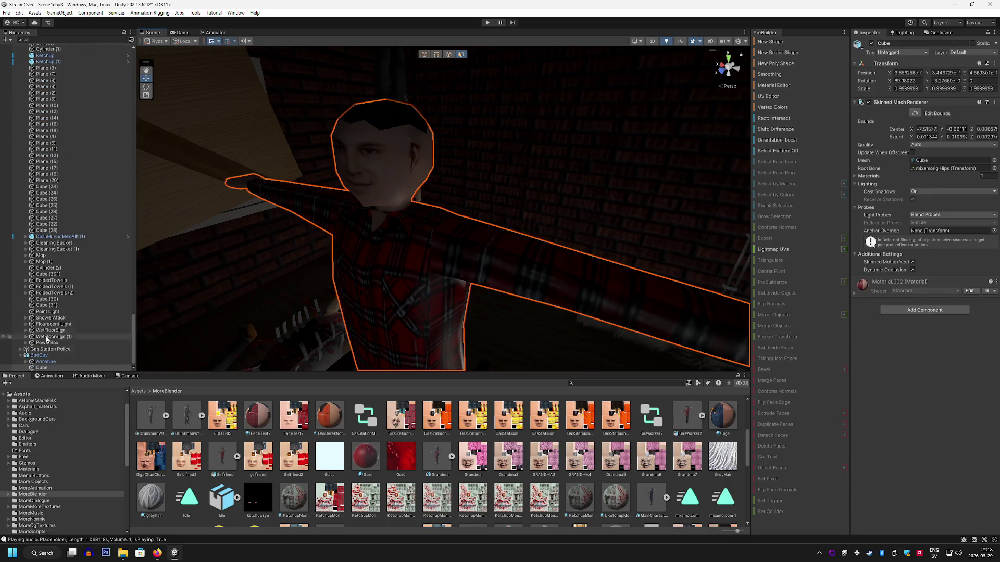
key(ctrl+d)
click(50, 368)
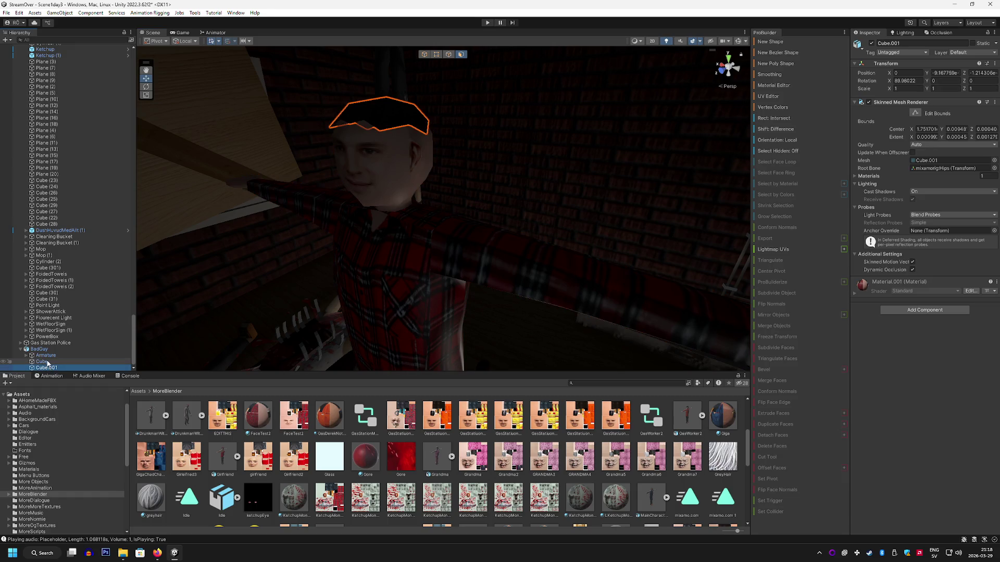
click(48, 362)
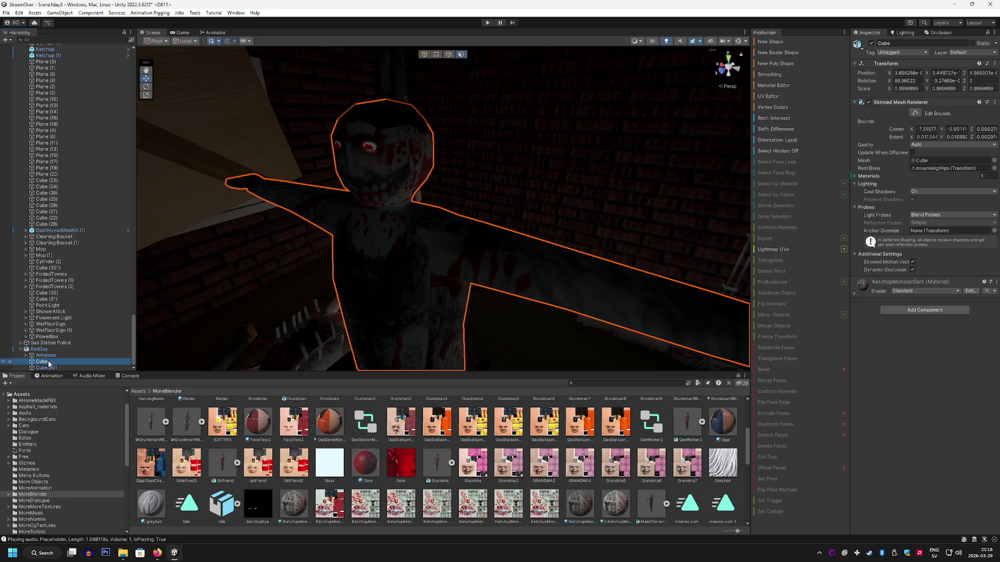
scroll(576, 503, up, 1)
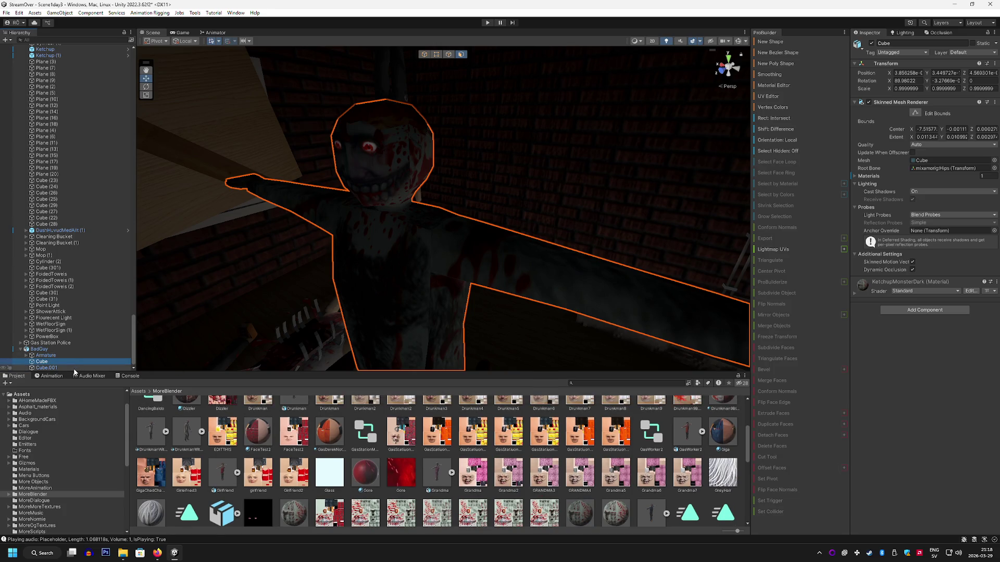
- Scale the whole BadGuy to 1.1 on X, Y and Z
mouse_move(300, 296)
mouse_down()
mouse_move(350, 261)
mouse_move(369, 216)
mouse_move(285, 234)
mouse_move(224, 232)
mouse_move(425, 261)
mouse_move(458, 305)
mouse_move(446, 316)
mouse_move(350, 310)
mouse_move(359, 305)
mouse_up()
click(39, 349)
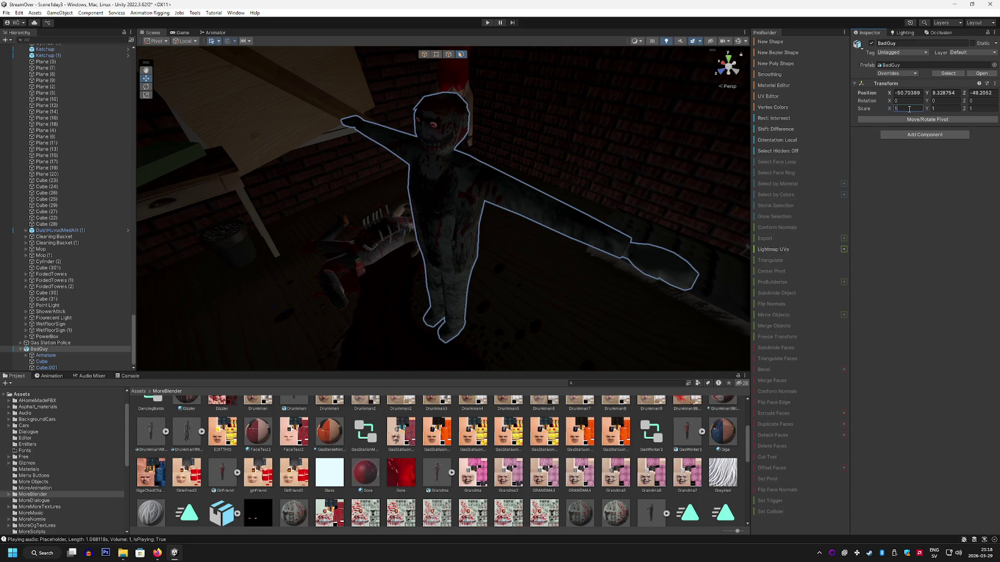
text(.1)
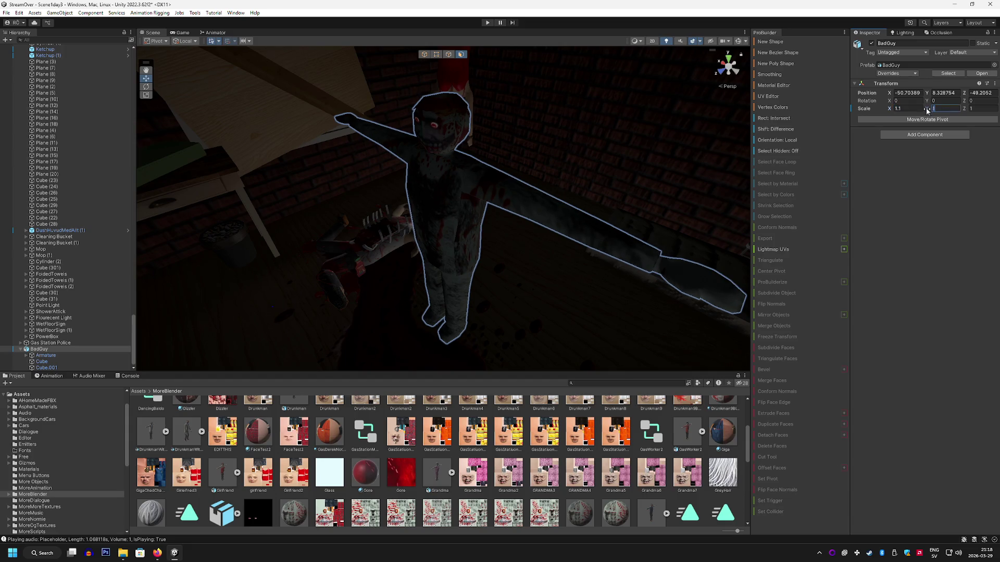
text(.1)
key(Tab)
text(1.1)
key(Return)
- Turn BadGuy to 105 degrees around its Y axis with the Rotate tool
drag(526, 194, 590, 153)
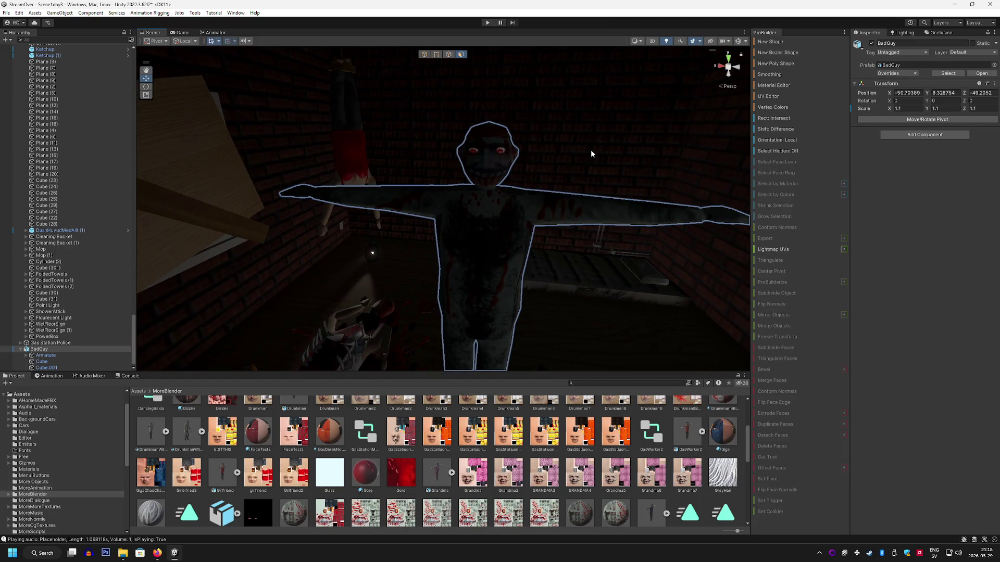
mouse_move(590, 153)
mouse_down()
mouse_move(536, 208)
mouse_move(461, 208)
mouse_up()
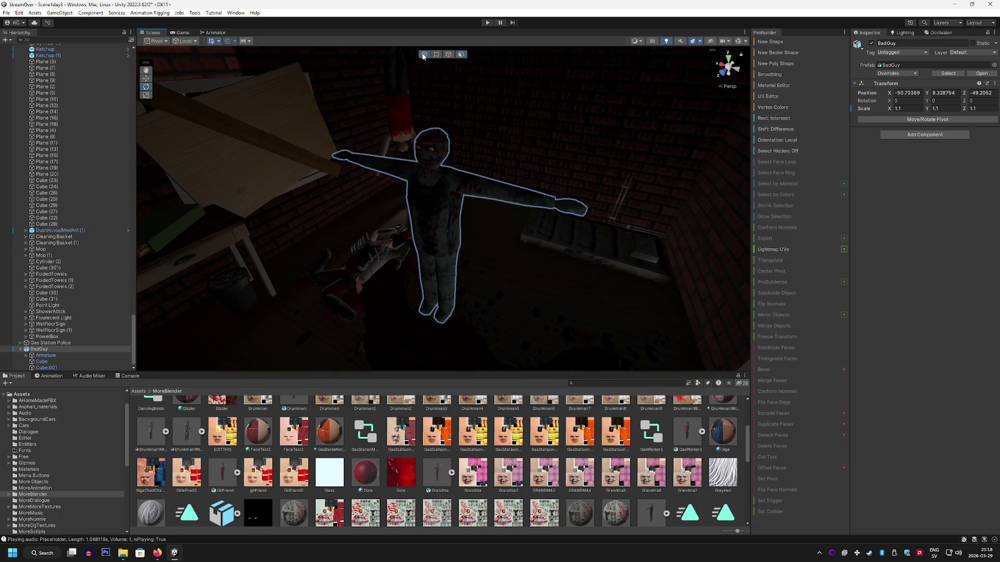
click(423, 55)
mouse_move(431, 337)
mouse_down()
mouse_move(327, 300)
mouse_move(287, 307)
mouse_move(330, 313)
mouse_move(350, 178)
mouse_move(430, 172)
mouse_move(453, 195)
mouse_move(329, 180)
mouse_up()
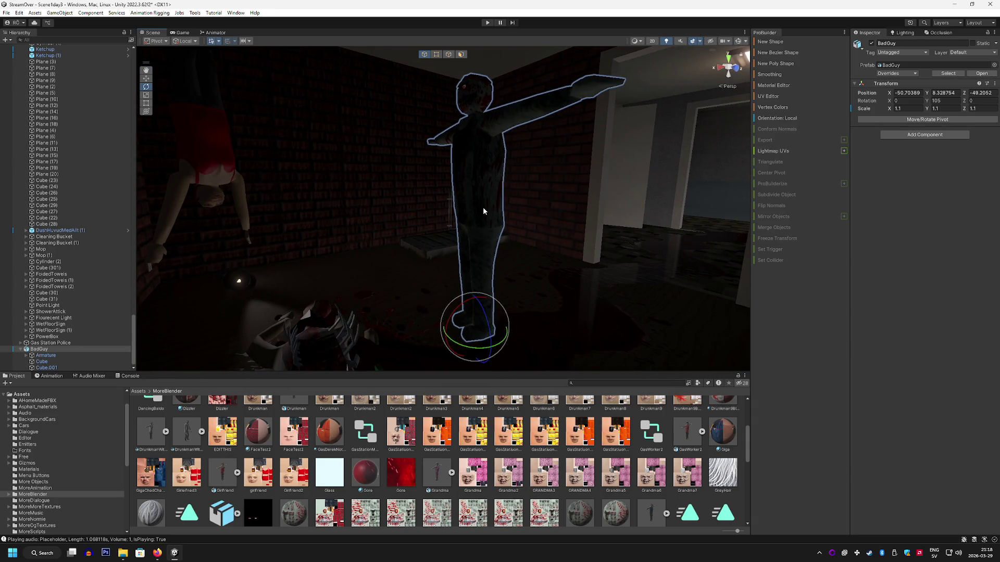
- Expand BadGuy's Armature hips and bend the spine bone forward
click(58, 356)
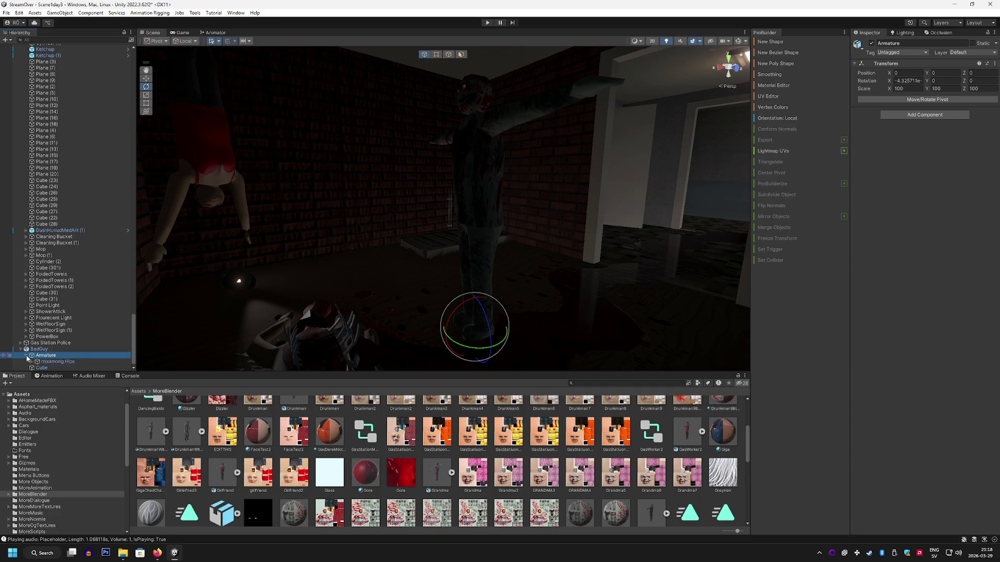
click(32, 361)
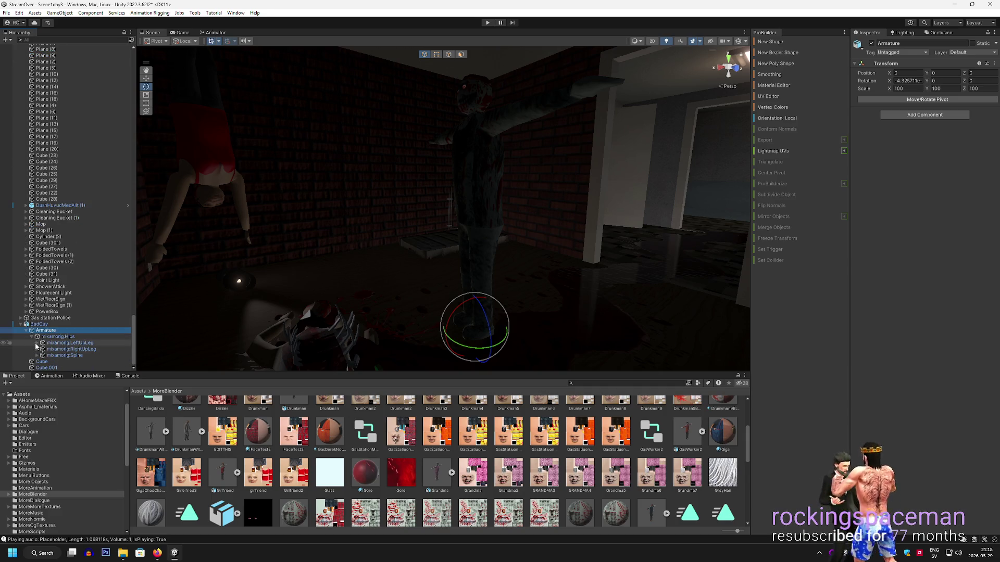
click(64, 355)
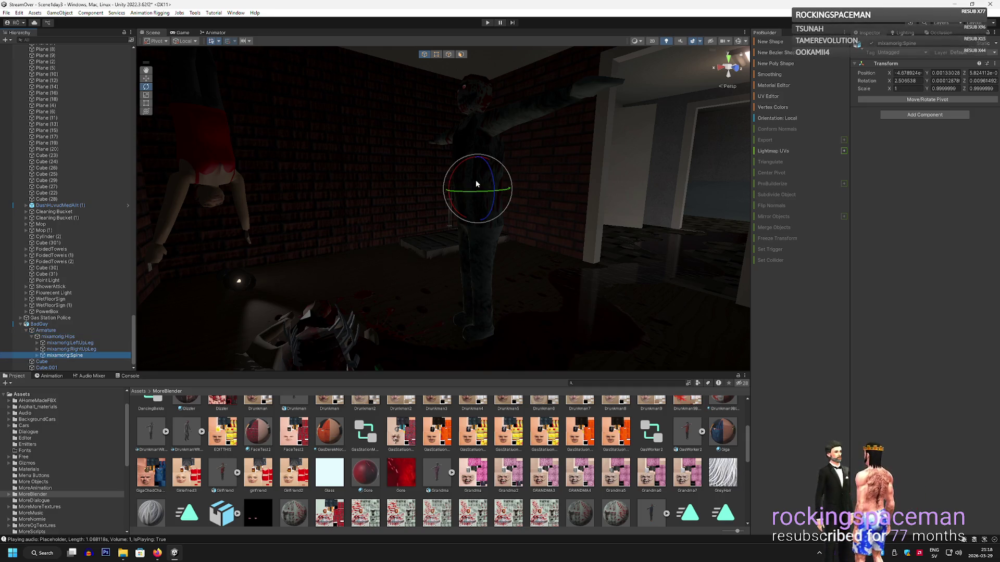
mouse_move(462, 167)
mouse_down()
mouse_move(408, 237)
mouse_move(401, 217)
mouse_move(451, 142)
mouse_move(437, 169)
mouse_move(538, 215)
mouse_move(556, 290)
mouse_move(547, 270)
mouse_up()
mouse_move(573, 156)
mouse_down()
mouse_move(603, 119)
mouse_move(424, 140)
mouse_move(374, 158)
mouse_move(526, 149)
mouse_move(517, 128)
mouse_move(376, 176)
mouse_move(386, 211)
mouse_move(409, 187)
mouse_up()
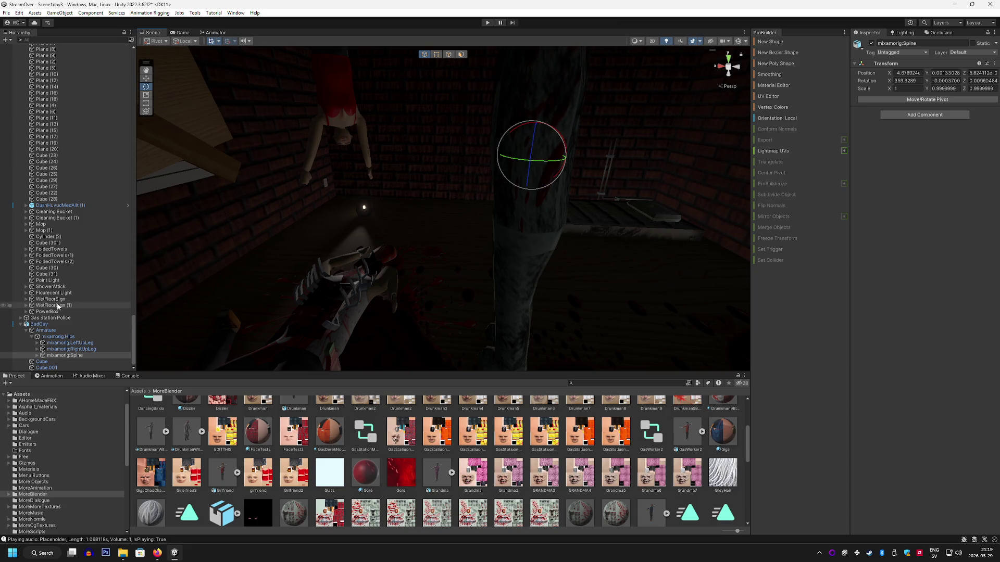
- Bend both lower leg bones into a crouch and tilt the spine further forward
click(37, 343)
click(37, 356)
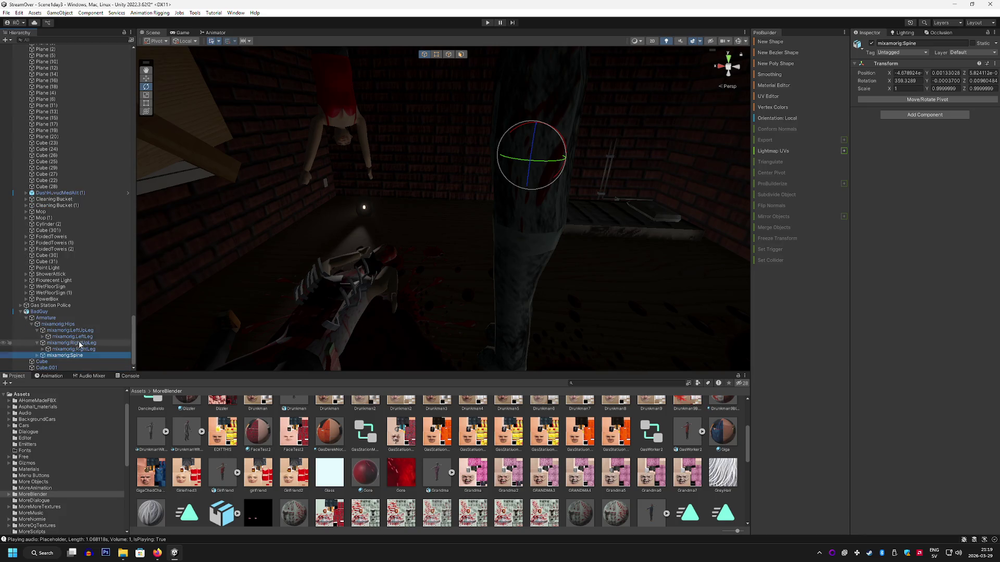
click(87, 337)
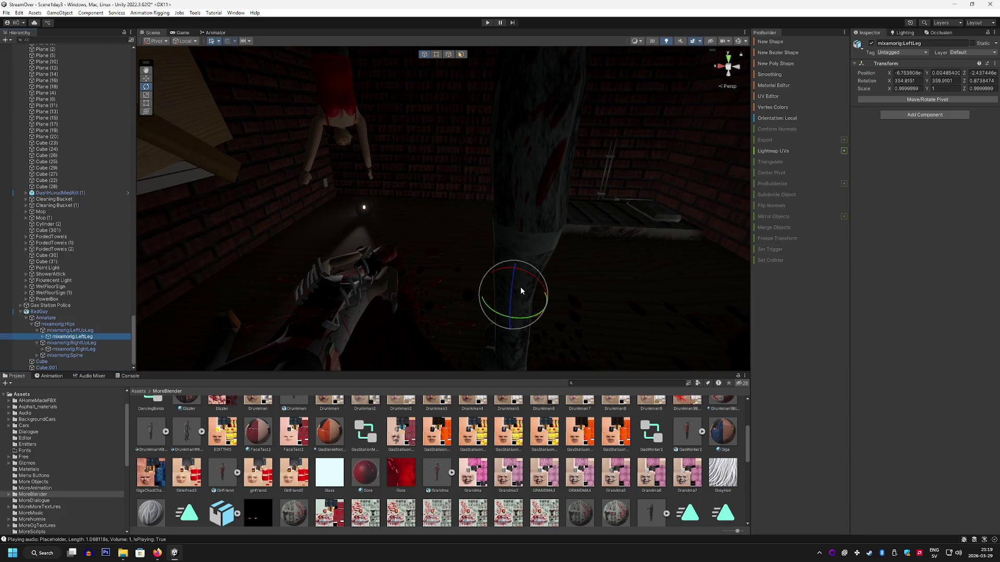
mouse_move(521, 291)
mouse_down()
mouse_move(411, 253)
mouse_move(426, 258)
mouse_up()
click(73, 348)
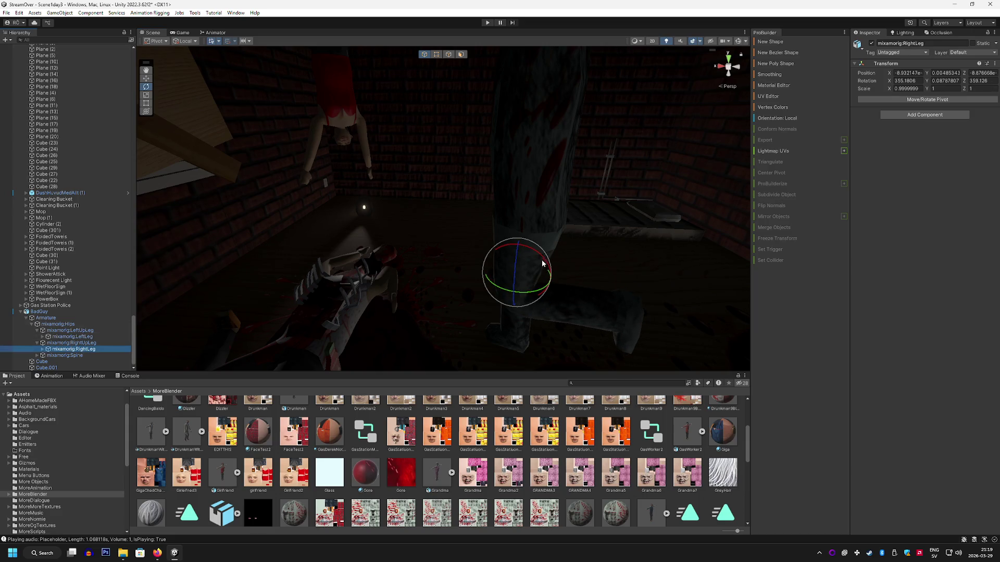
mouse_move(542, 264)
mouse_down()
mouse_move(509, 232)
mouse_move(415, 206)
mouse_move(432, 213)
mouse_up()
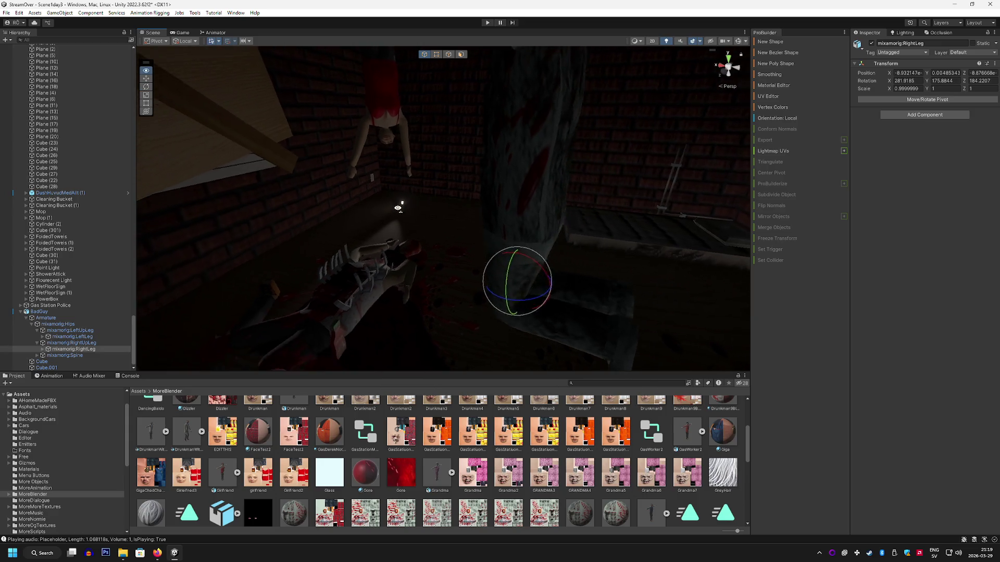
click(62, 355)
mouse_move(526, 173)
mouse_down()
mouse_move(436, 130)
mouse_move(283, 137)
mouse_move(231, 212)
mouse_move(67, 197)
mouse_move(858, 196)
mouse_move(874, 187)
mouse_move(888, 203)
mouse_move(879, 211)
mouse_move(701, 195)
mouse_move(627, 202)
mouse_move(643, 219)
mouse_up()
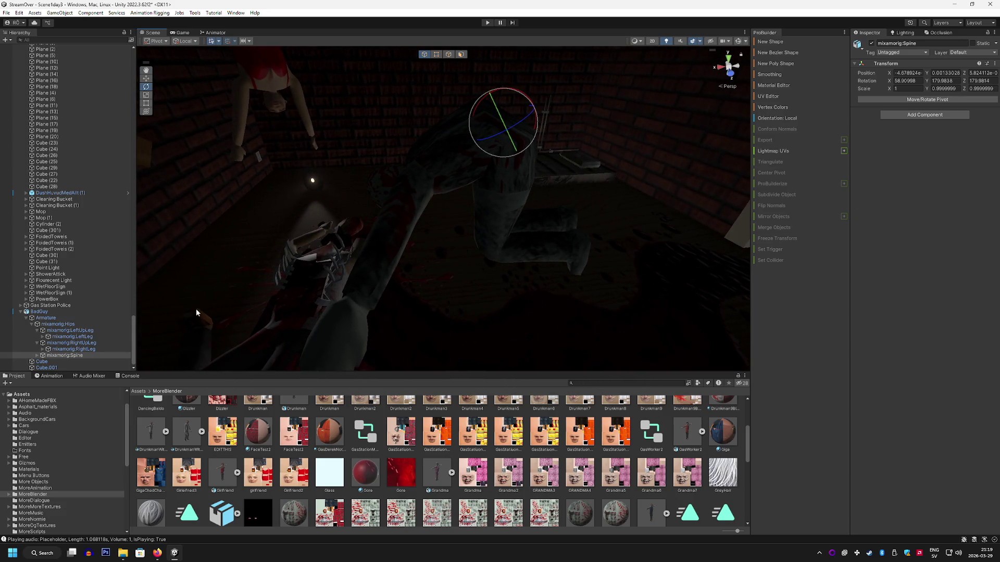
- Rotate the Spine2 bone to bend BadGuy's back
click(52, 360)
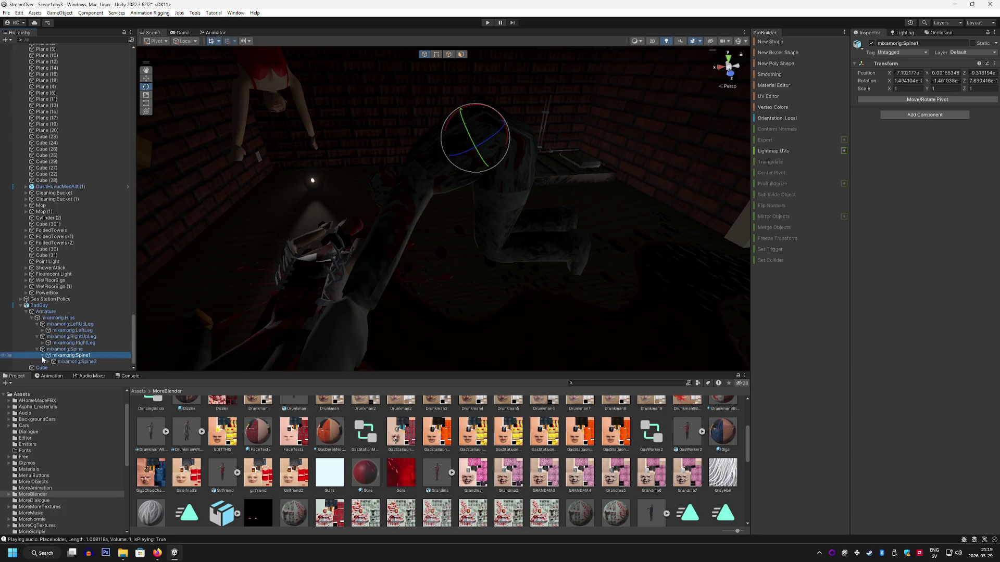
scroll(64, 357, down, 1)
click(69, 356)
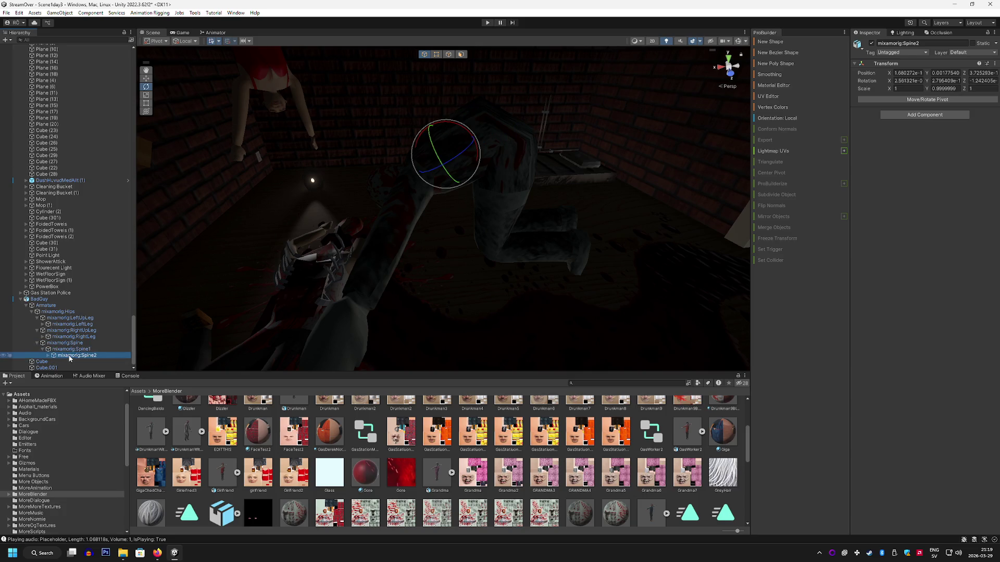
mouse_move(435, 128)
mouse_down()
mouse_move(454, 126)
mouse_move(398, 157)
mouse_up()
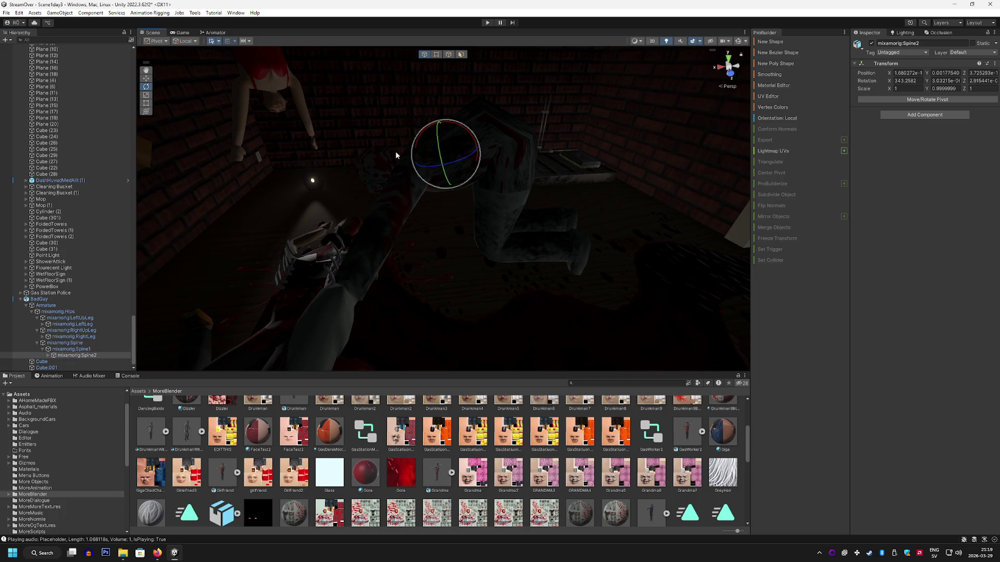
- Rotate BadGuy's RightArm bone into a new angle
click(48, 356)
click(90, 355)
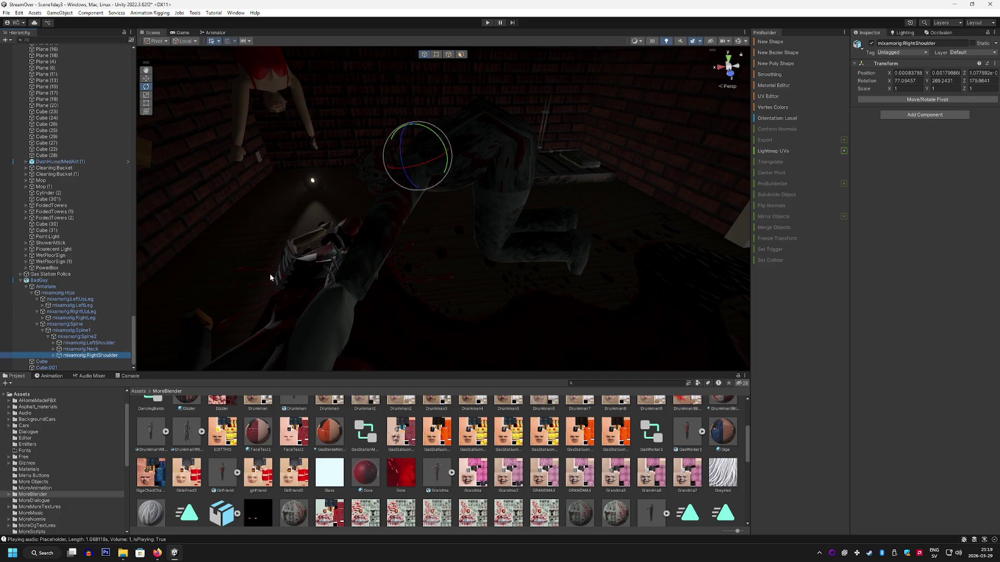
drag(270, 278, 496, 191)
click(53, 355)
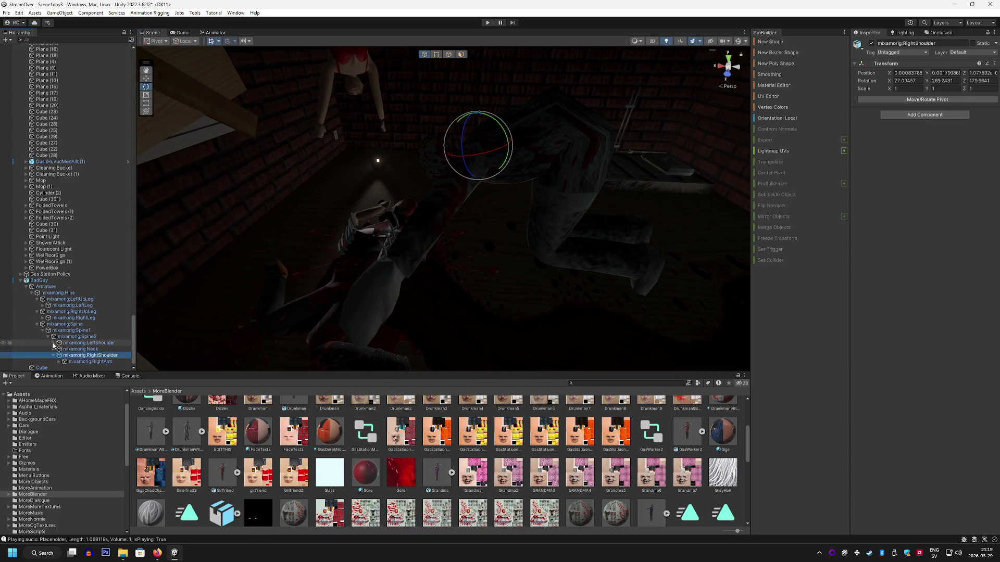
click(92, 362)
mouse_move(359, 192)
mouse_down()
mouse_move(382, 170)
mouse_move(362, 175)
mouse_move(383, 186)
mouse_move(401, 223)
mouse_move(361, 283)
mouse_move(417, 267)
mouse_move(275, 273)
mouse_move(478, 197)
mouse_up()
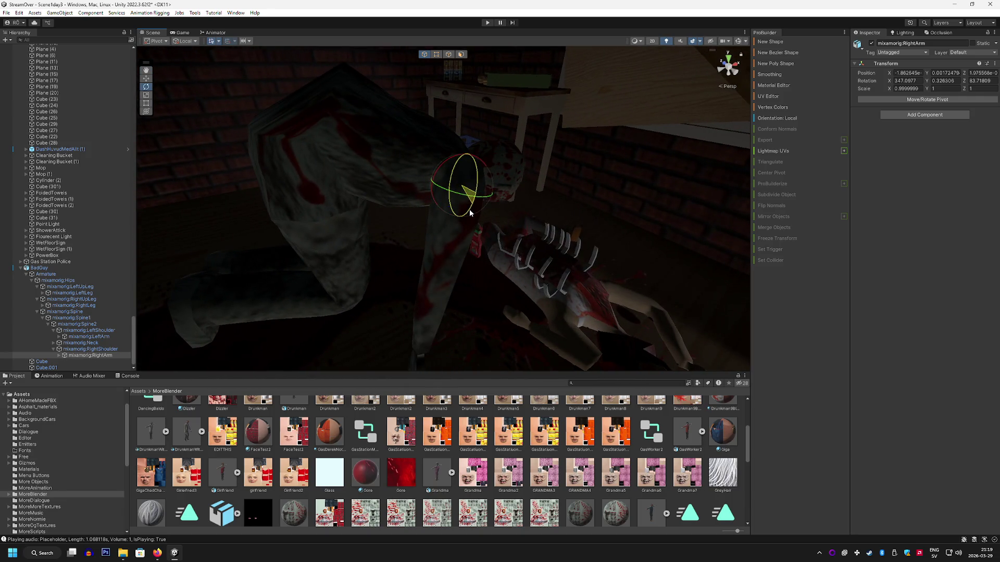
mouse_move(458, 233)
mouse_down()
mouse_move(609, 222)
mouse_move(460, 203)
mouse_up()
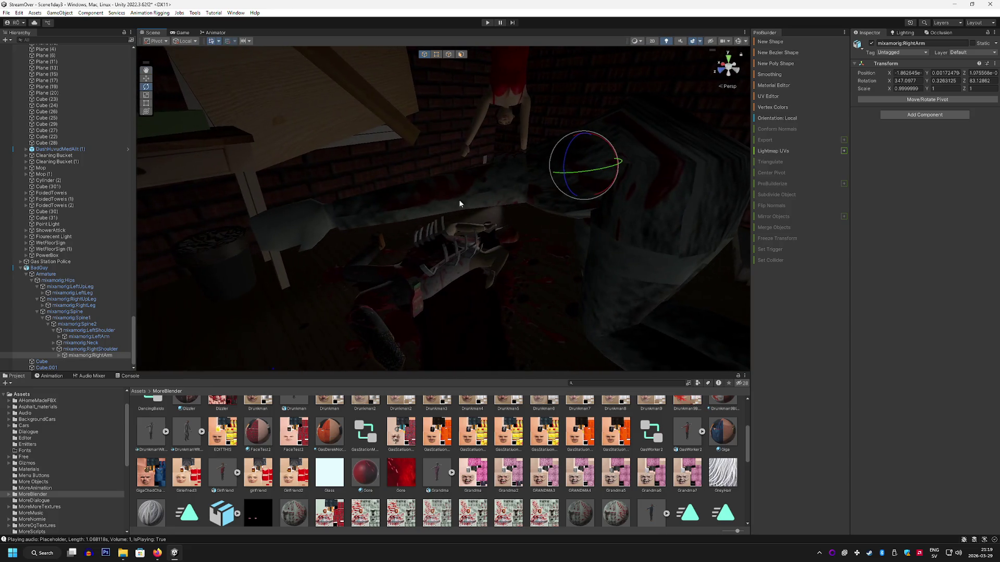
- Swing the LeftArm into position and bend both forearms down toward the corpse
click(103, 337)
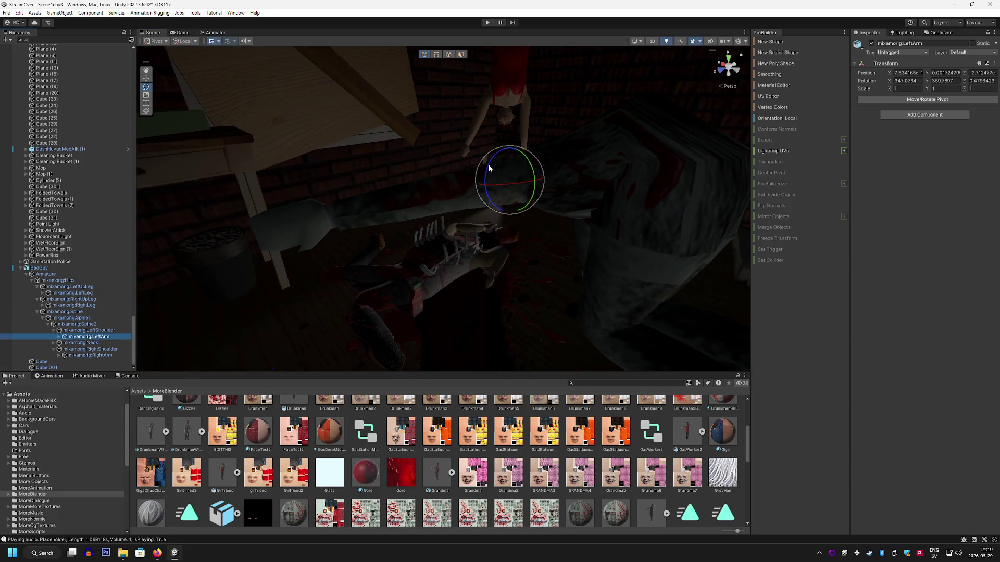
mouse_move(490, 168)
mouse_down()
mouse_move(492, 249)
mouse_move(500, 252)
mouse_move(483, 260)
mouse_move(640, 252)
mouse_up()
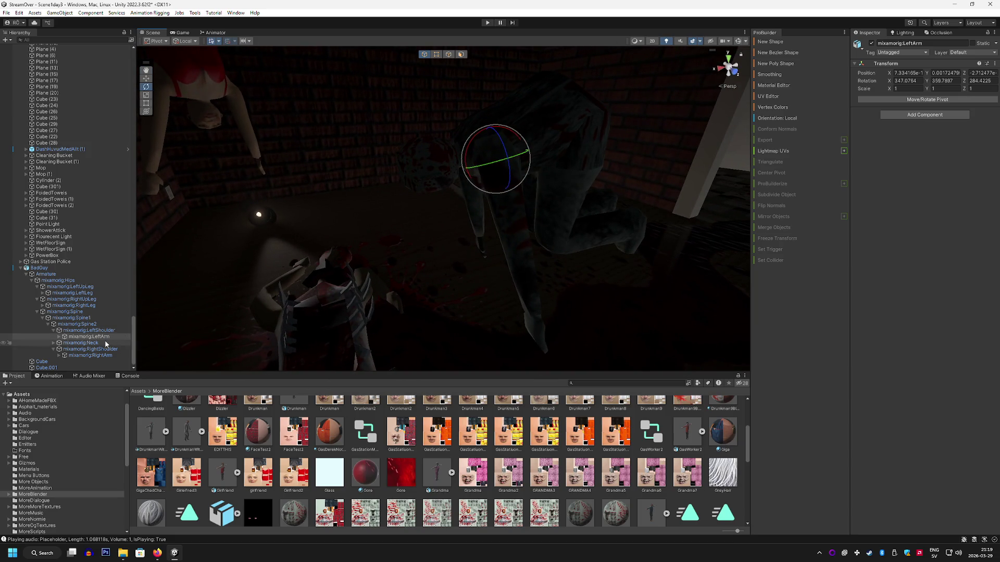
click(59, 337)
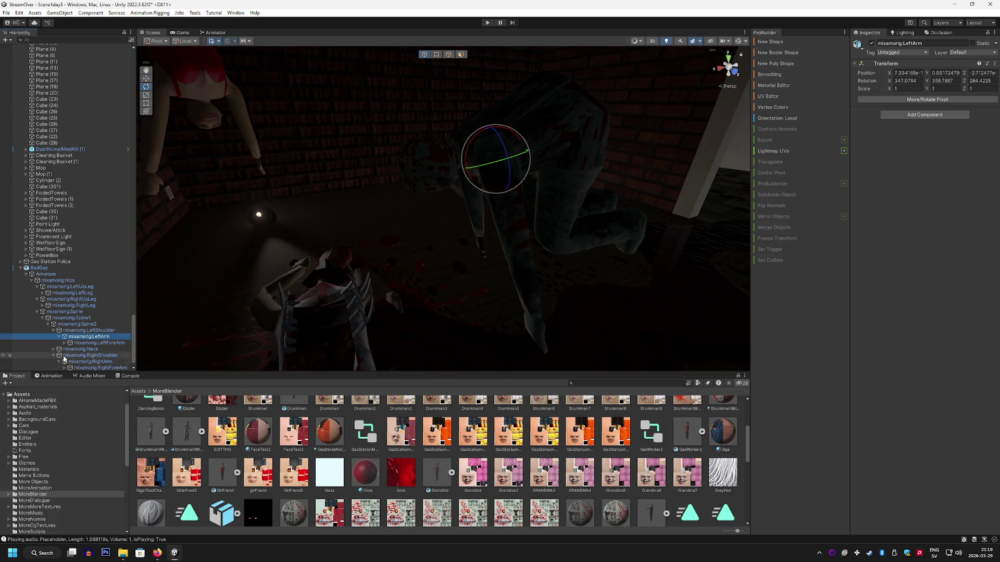
click(117, 343)
mouse_move(529, 211)
mouse_down()
mouse_move(598, 232)
mouse_move(413, 223)
mouse_move(580, 224)
mouse_move(627, 234)
mouse_up()
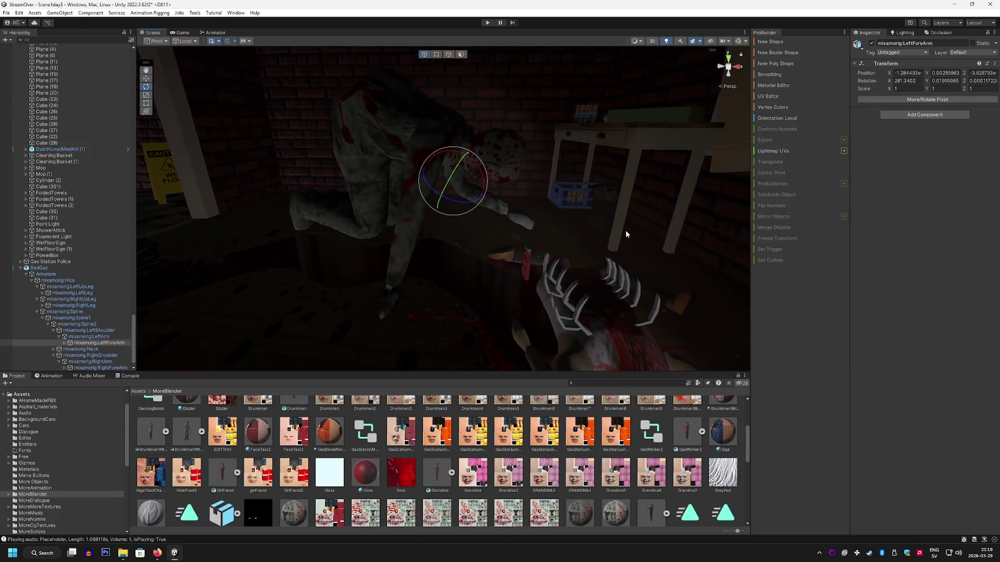
scroll(83, 365, down, 1)
click(103, 356)
mouse_move(441, 218)
mouse_down()
mouse_move(431, 173)
mouse_move(364, 131)
mouse_move(259, 165)
mouse_move(618, 167)
mouse_move(515, 182)
mouse_move(444, 178)
mouse_move(285, 233)
mouse_up()
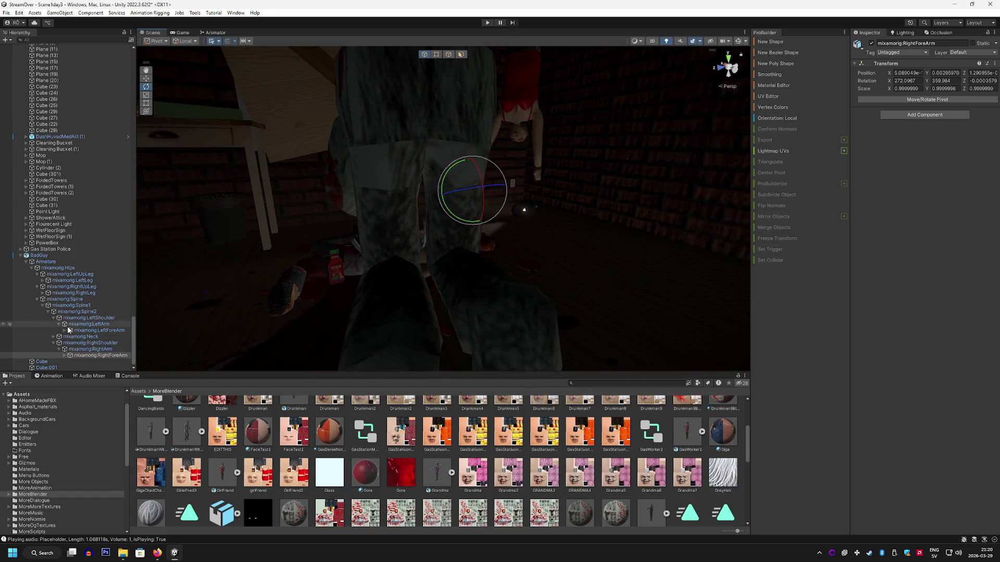
- Rotate the RightUpLeg and LeftUpLeg thigh bones
click(81, 287)
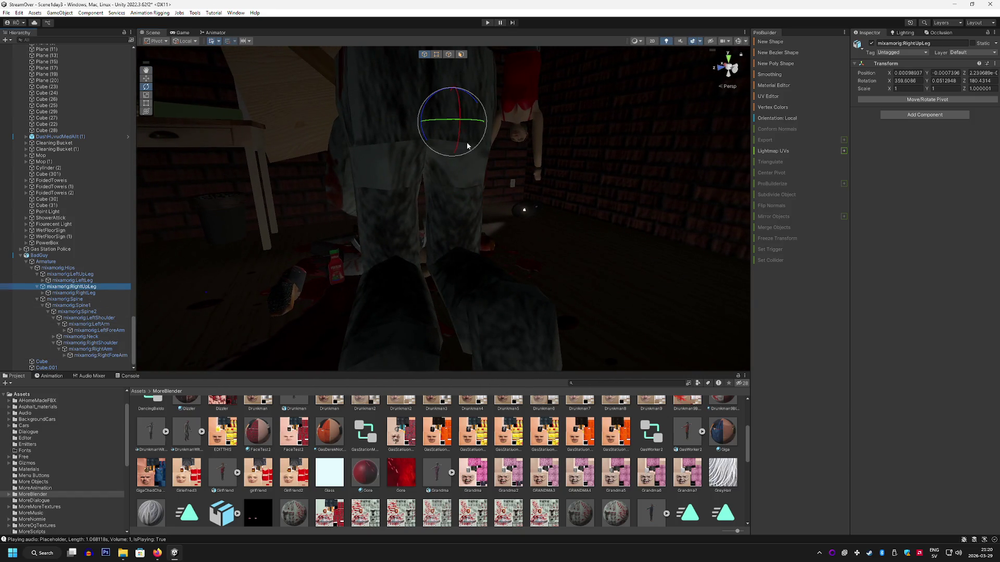
drag(424, 134, 411, 148)
click(73, 293)
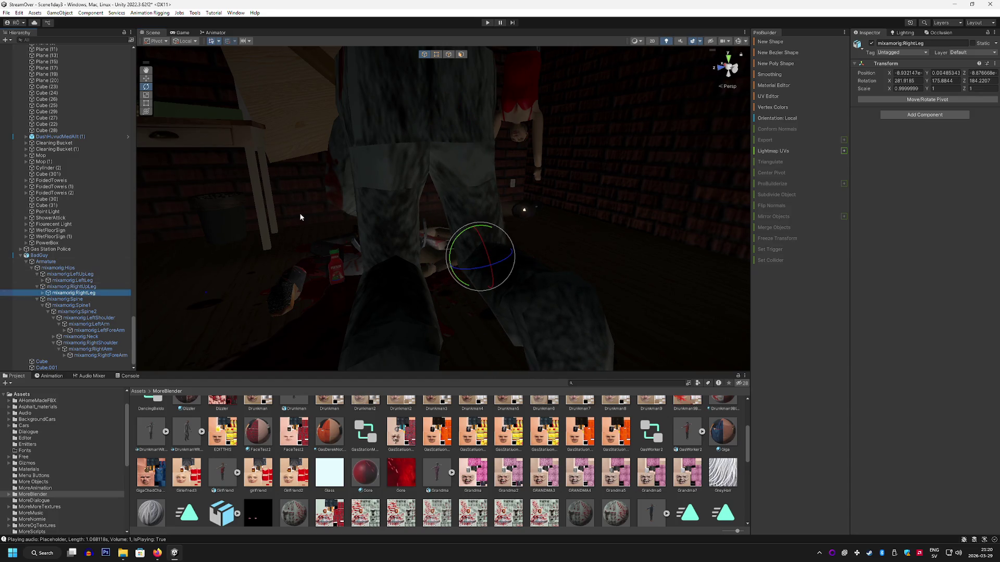
click(78, 275)
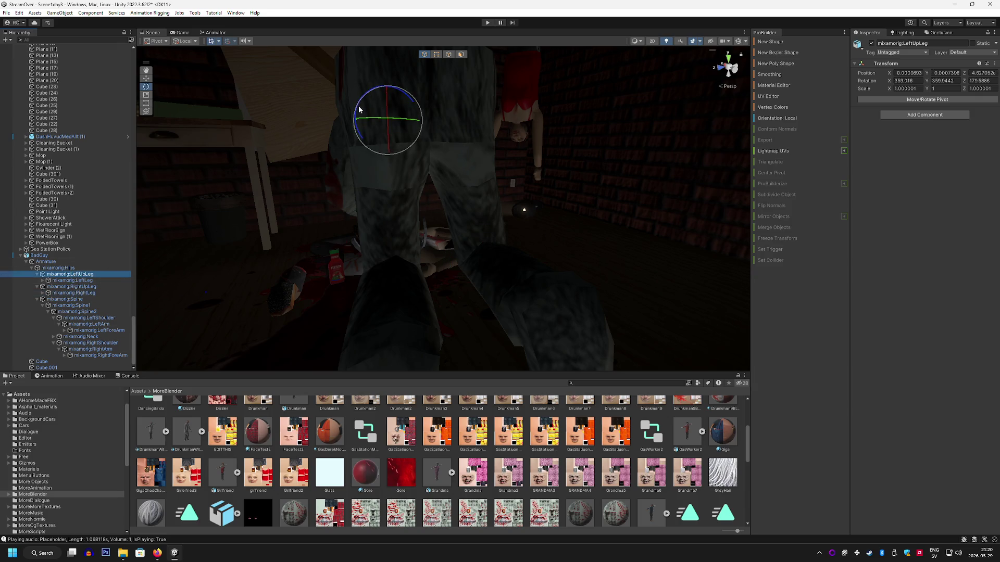
mouse_move(359, 110)
mouse_down()
mouse_move(368, 101)
mouse_move(297, 141)
mouse_move(312, 141)
mouse_up()
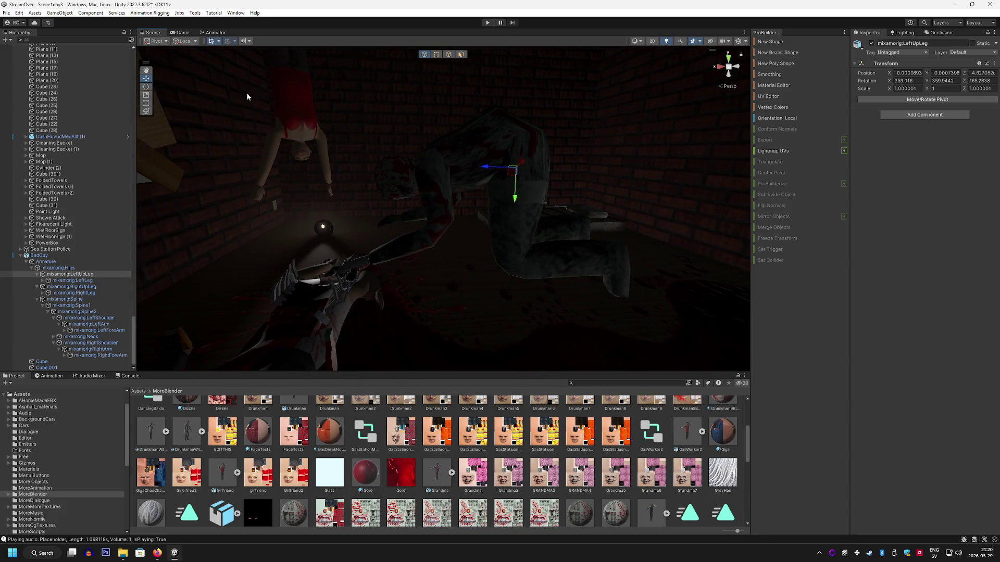
- Lower the whole BadGuy to Y 7.809 and frame it
click(39, 254)
drag(503, 301, 497, 363)
key(f)
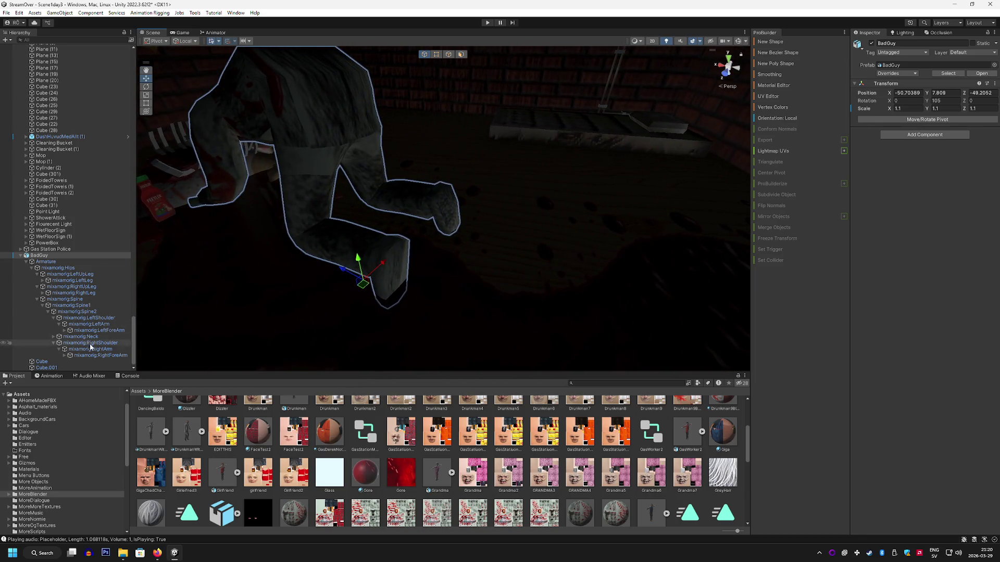
- Rotate the RightFoot and LeftFoot bones to suit the crouched pose
click(49, 294)
click(43, 293)
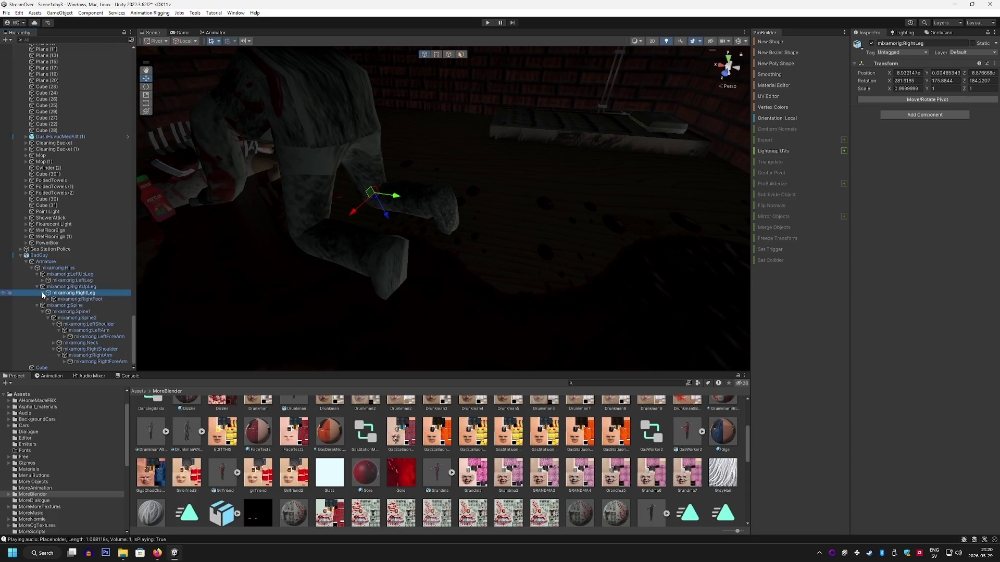
click(43, 280)
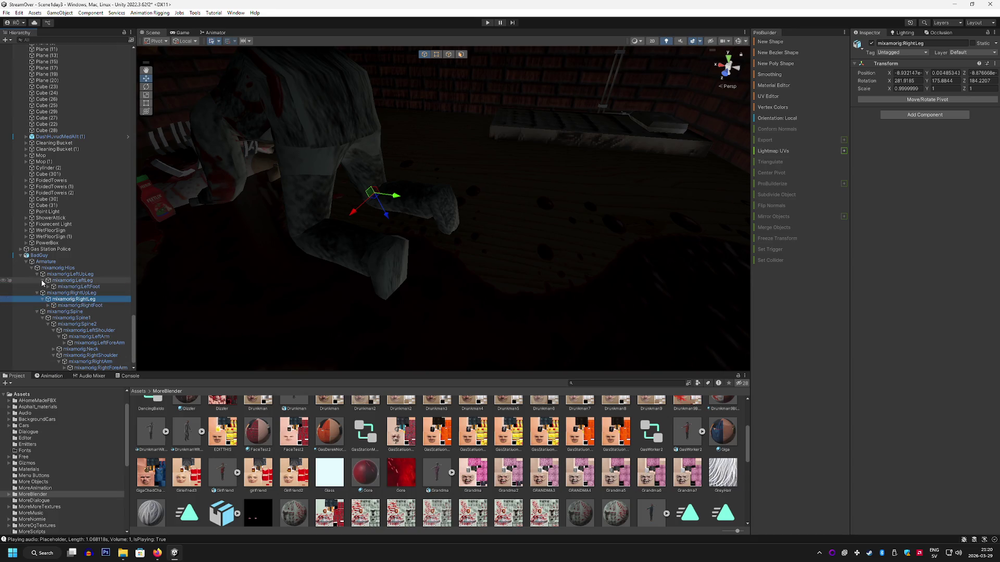
click(78, 305)
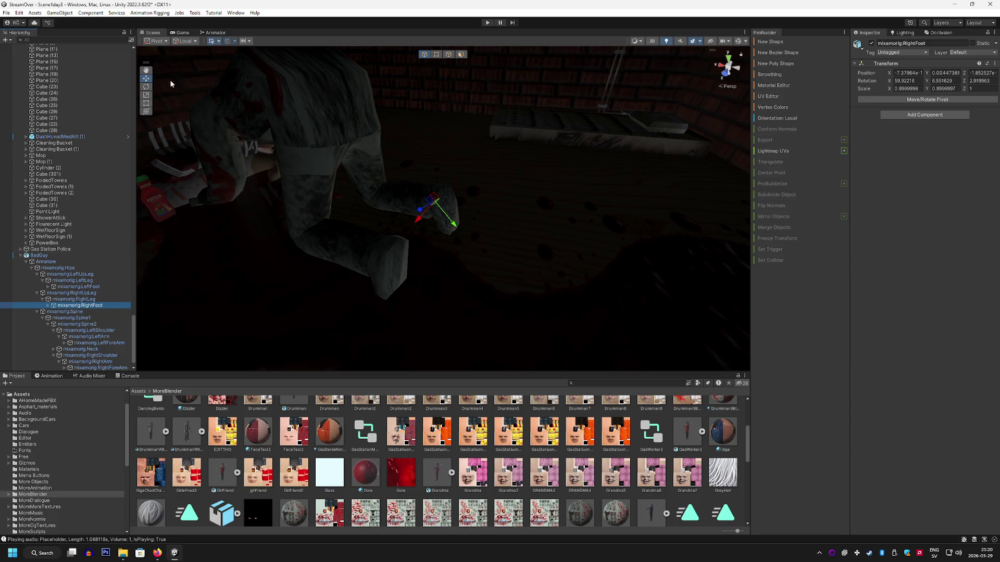
click(146, 86)
mouse_move(454, 198)
mouse_down()
mouse_move(444, 181)
mouse_move(432, 203)
mouse_move(406, 212)
mouse_up()
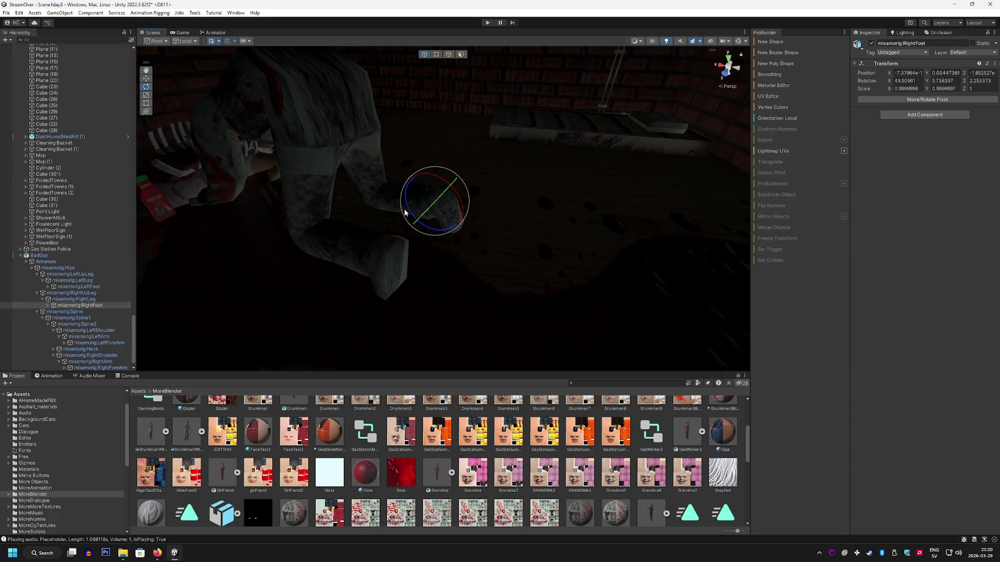
click(78, 286)
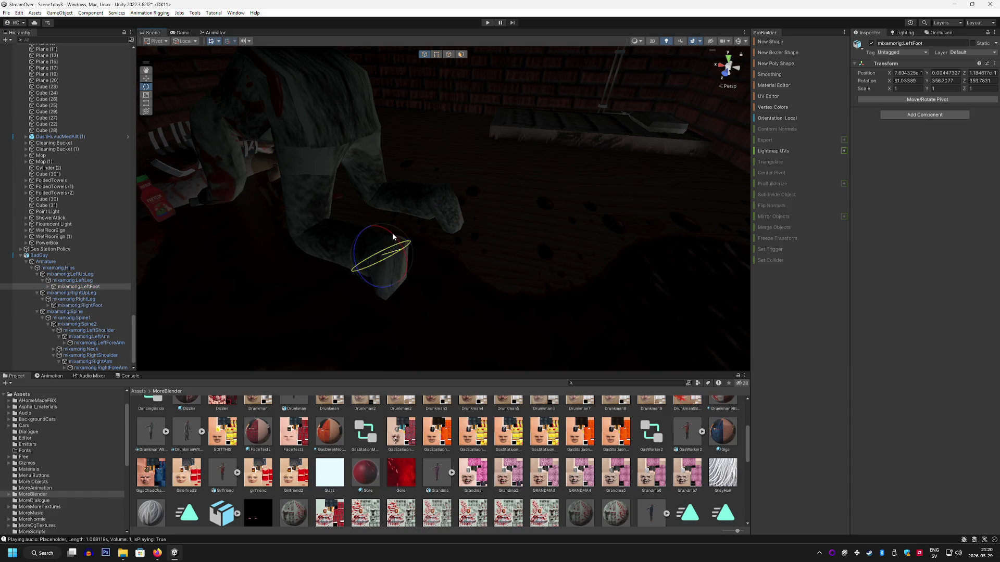
drag(405, 258, 393, 279)
mouse_move(364, 234)
mouse_down()
mouse_move(241, 192)
mouse_move(31, 179)
mouse_up()
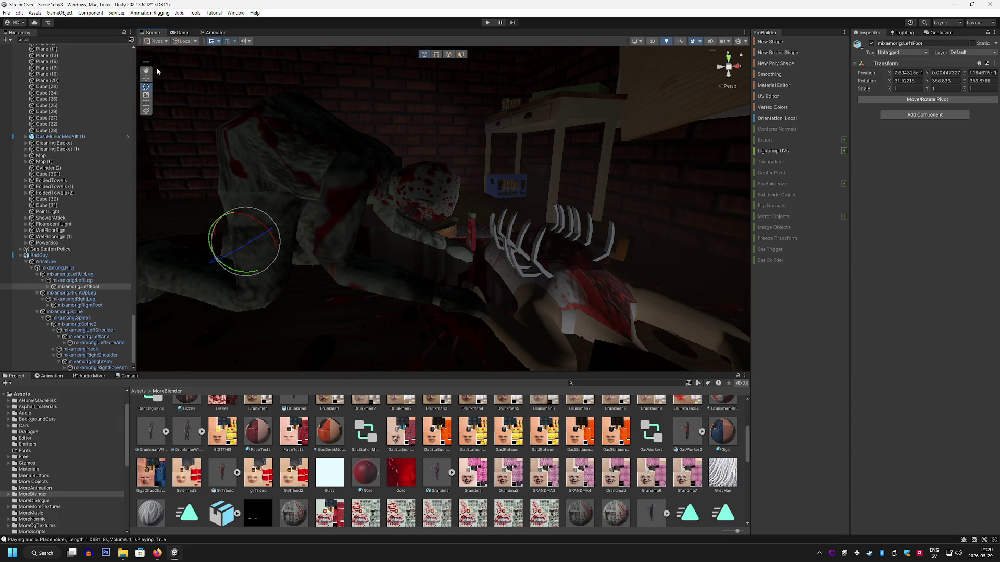
- Move BadGuy to X -90.061, Z -49.27, then expand Story Scripts at the top of the Hierarchy
key(w)
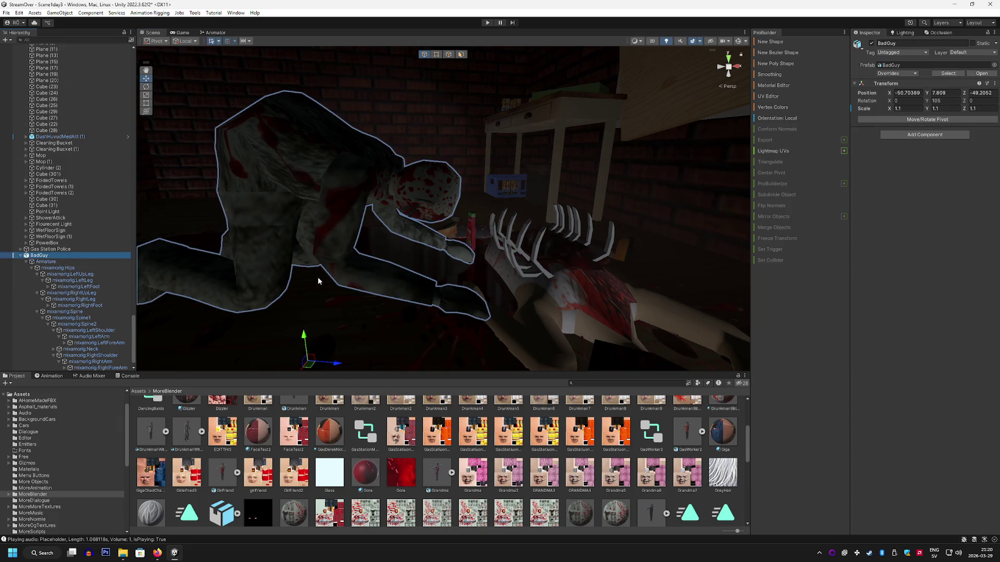
mouse_move(338, 365)
mouse_down()
mouse_move(486, 245)
mouse_move(500, 335)
mouse_move(398, 277)
mouse_move(474, 279)
mouse_move(505, 309)
mouse_move(514, 298)
mouse_move(491, 301)
mouse_move(455, 276)
mouse_move(714, 215)
mouse_move(558, 190)
mouse_move(194, 205)
mouse_move(298, 184)
mouse_move(197, 170)
mouse_move(321, 195)
mouse_up()
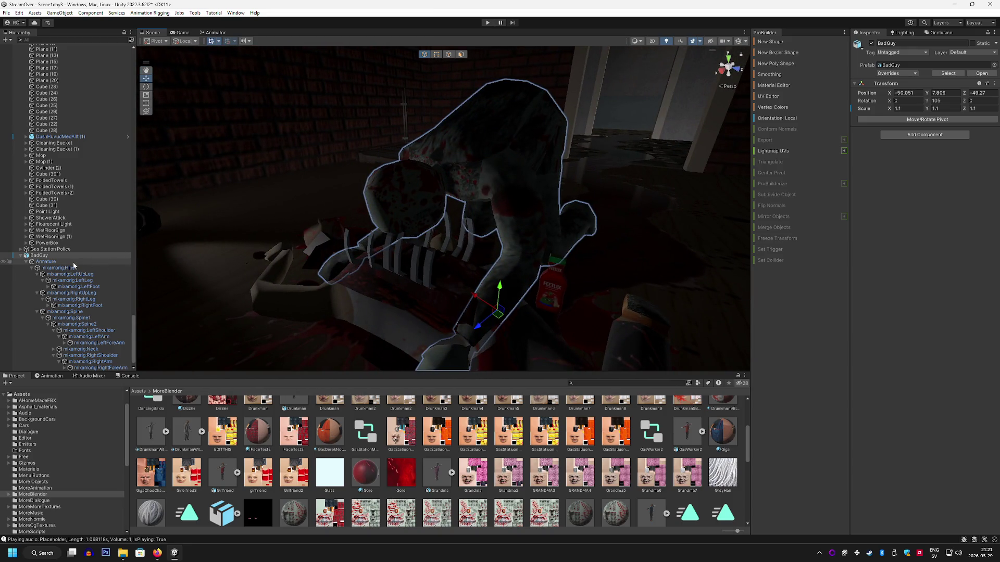
scroll(124, 240, up, 10)
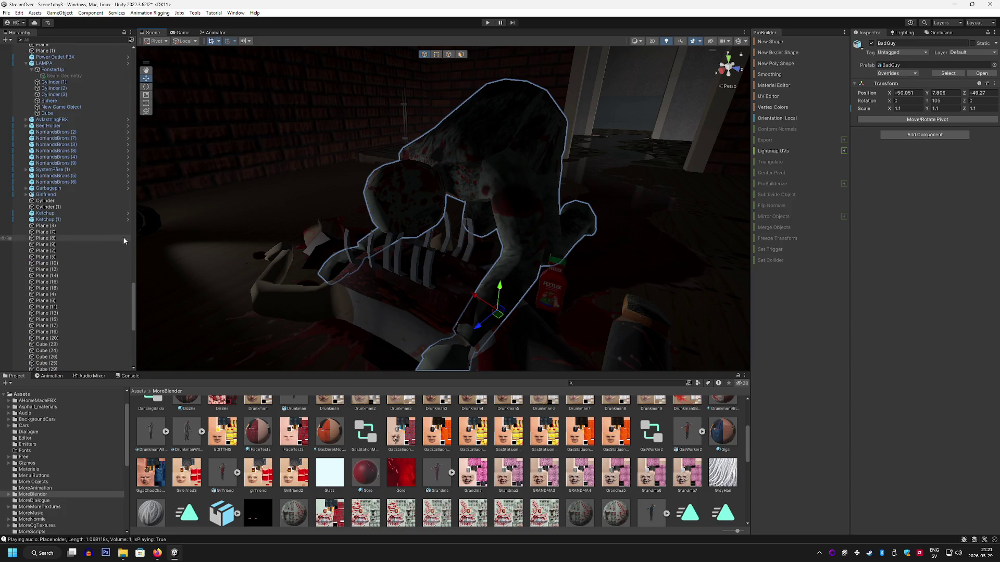
drag(134, 307, 135, 72)
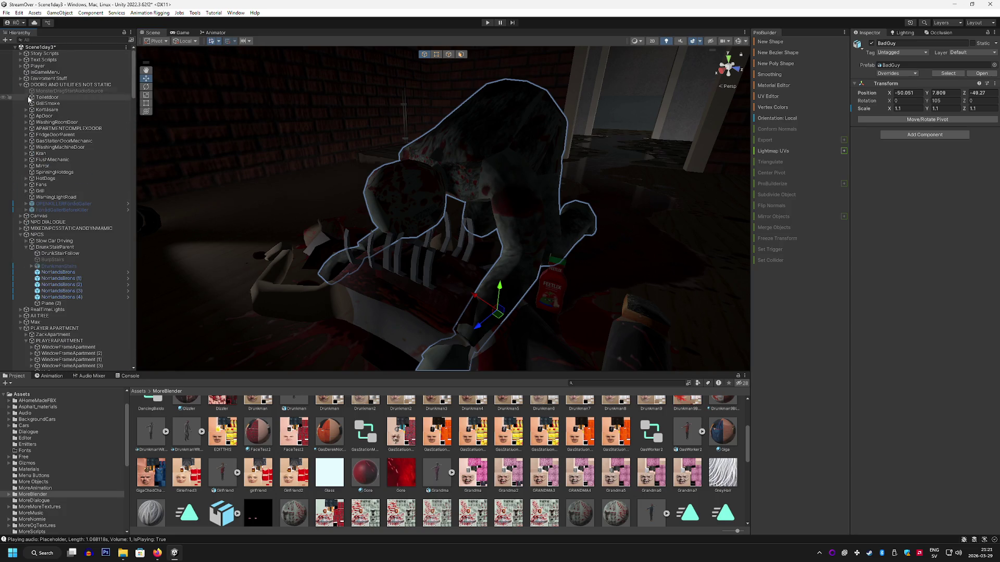
click(20, 54)
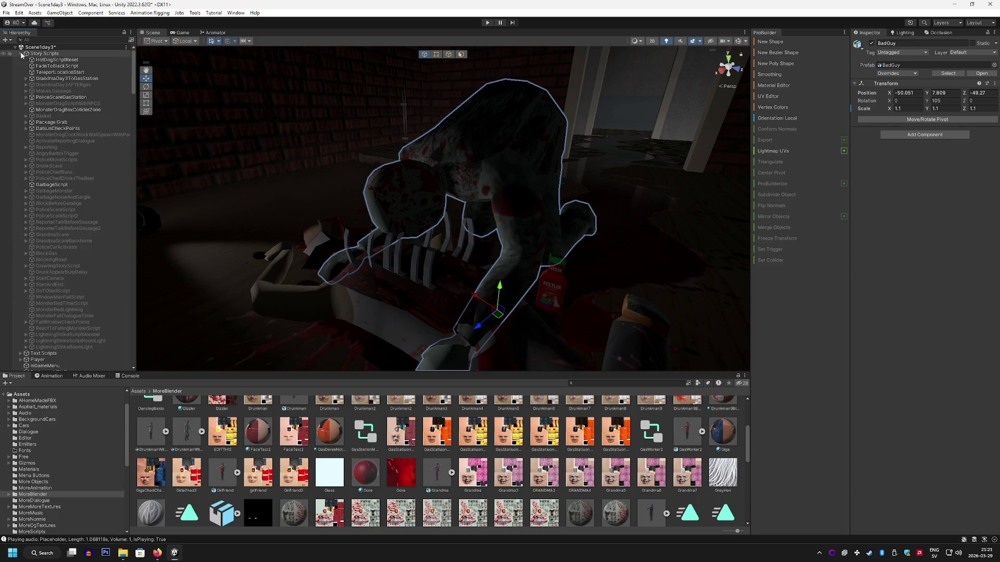
- Create an empty child object named MonsterEating inside the Story Scripts group
right_click(54, 53)
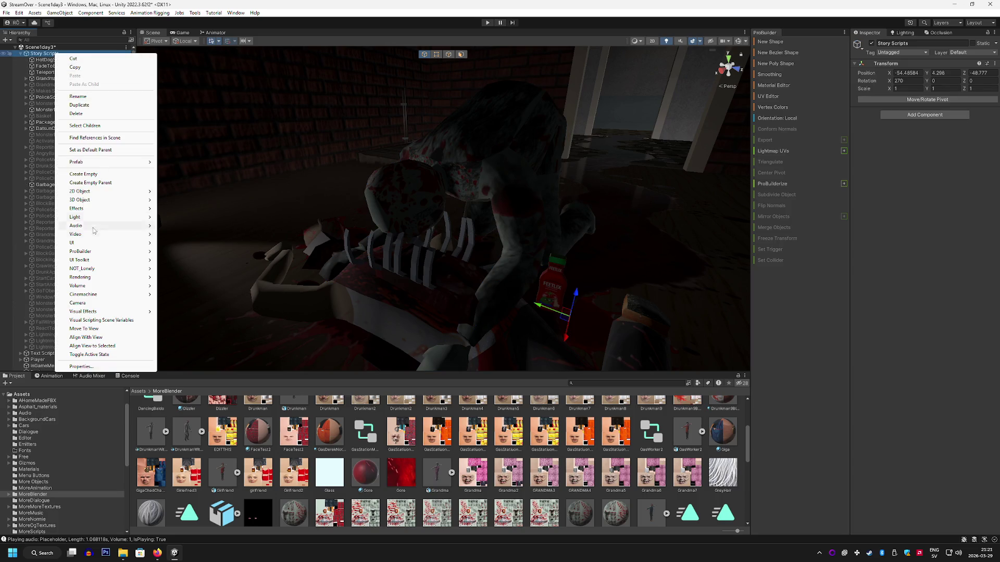
click(89, 174)
text(MonsterEatin)
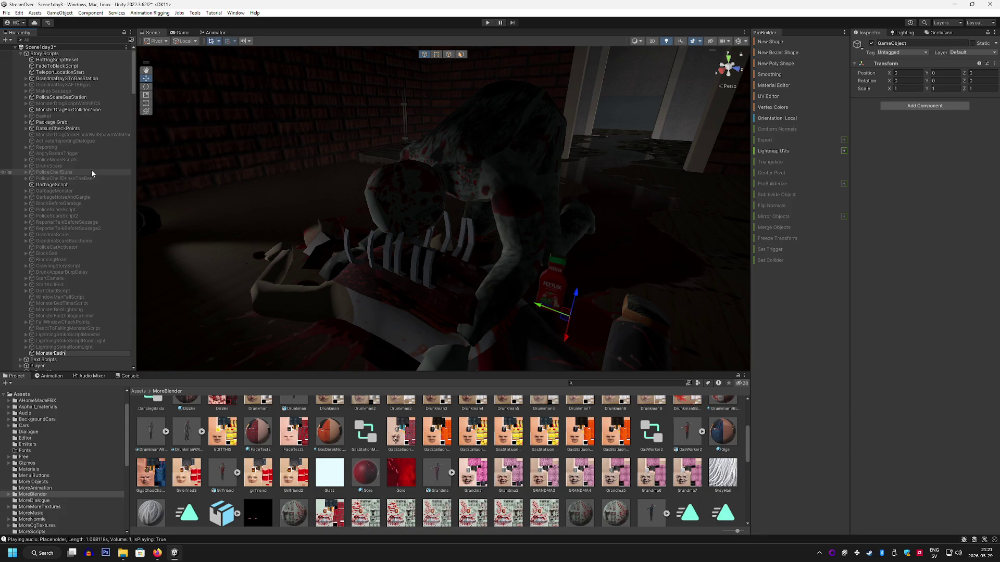
text(g)
key(Return)
- Add a Rotation Bounce 2 Audio script to MonsterEating, then remove it again
click(923, 106)
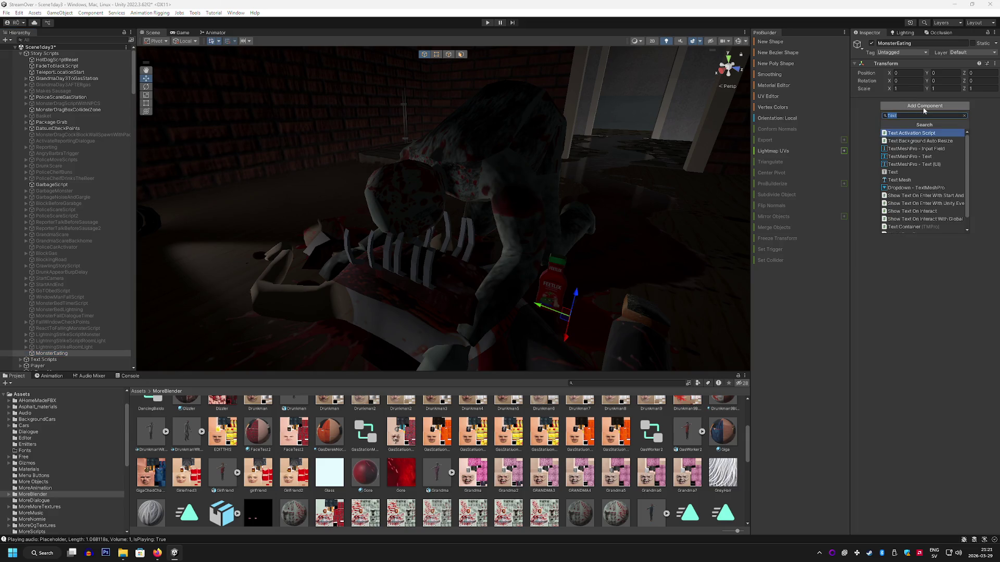
text(rot)
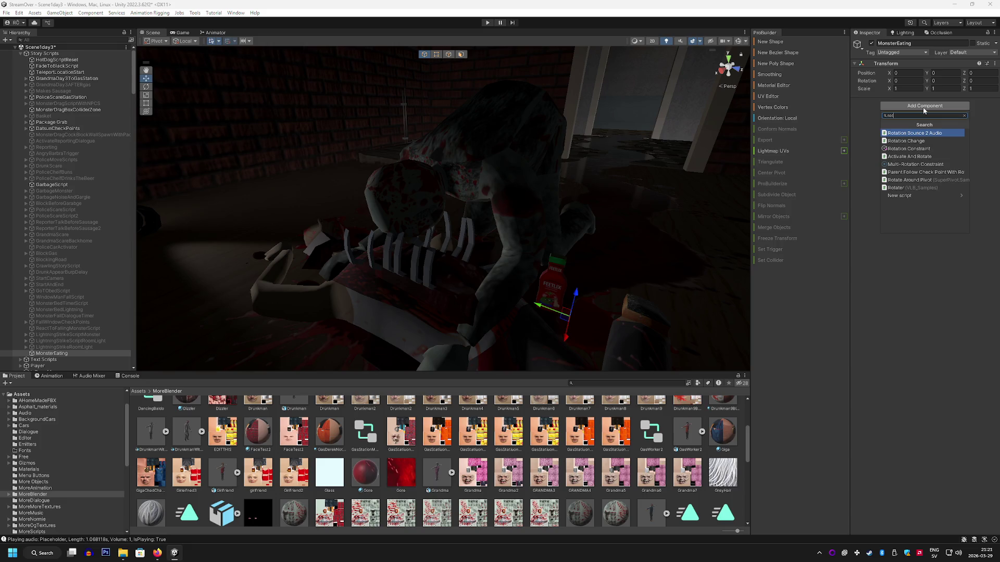
click(909, 134)
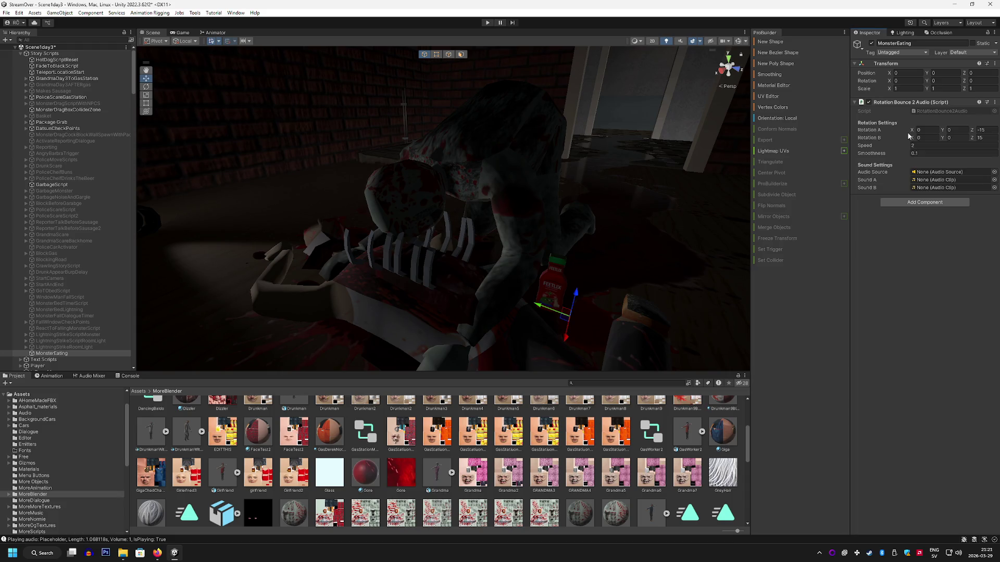
right_click(889, 105)
click(908, 118)
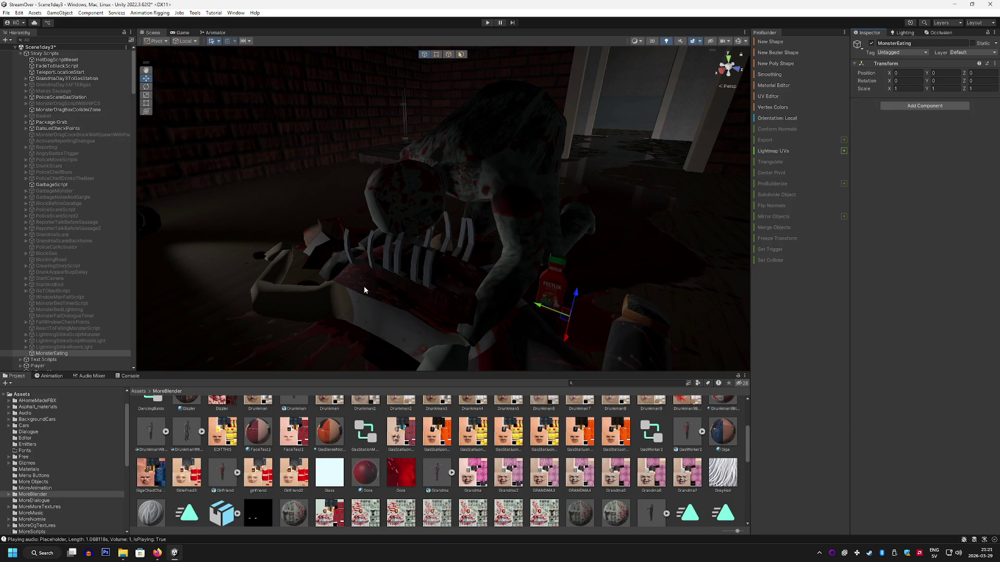
- Expand BadGuy's armature and rotate the mixamorig:Spine2 and Spine bones forward to hunch the torso
scroll(96, 321, down, 15)
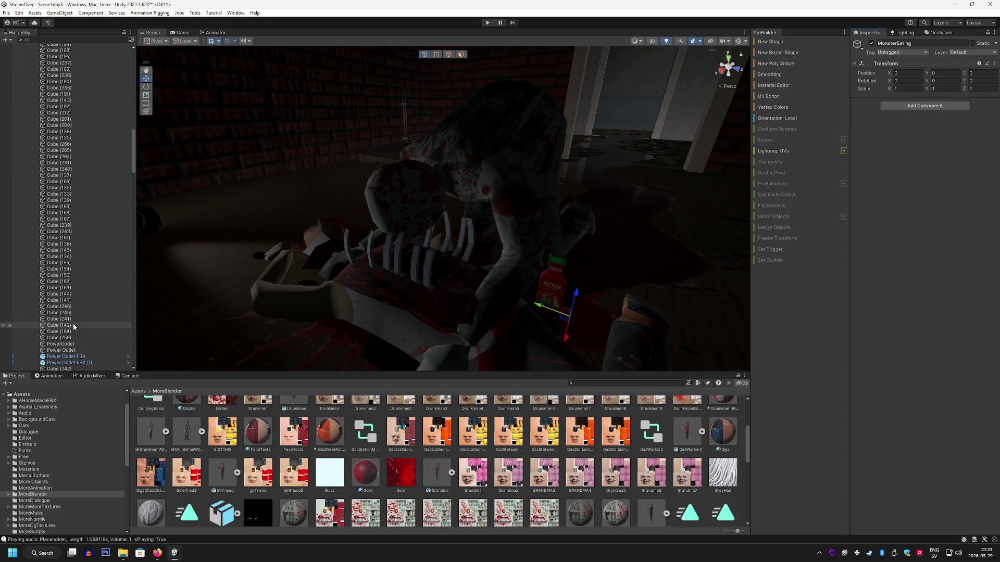
mouse_move(133, 151)
mouse_down()
mouse_move(143, 216)
mouse_move(130, 381)
mouse_up()
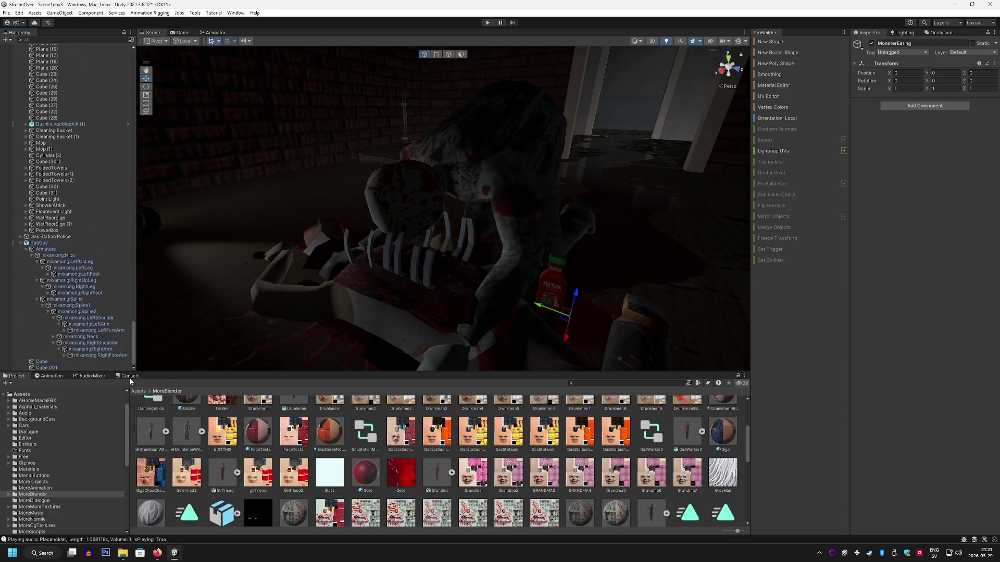
click(101, 314)
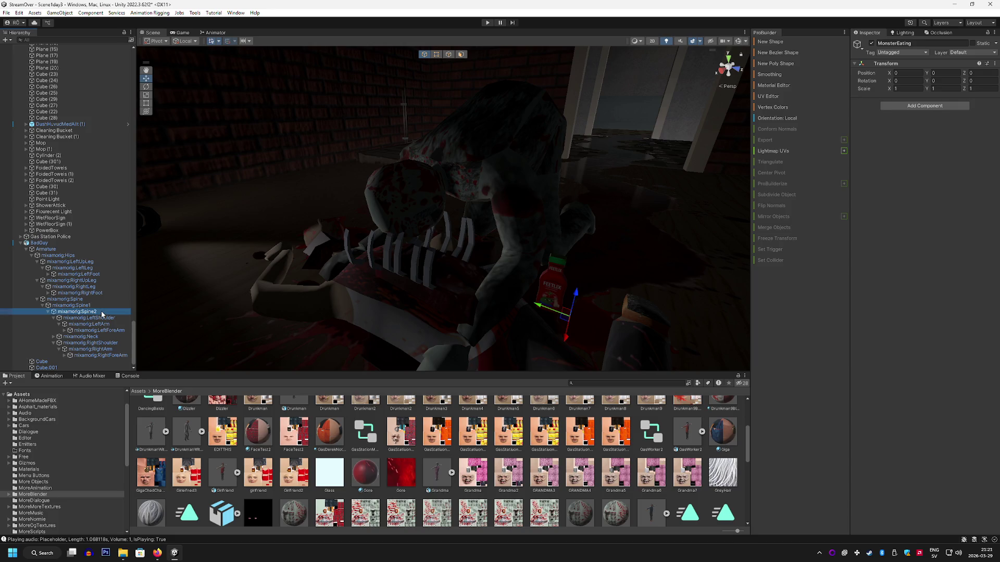
click(147, 88)
mouse_move(460, 136)
mouse_down()
mouse_move(462, 148)
mouse_move(206, 145)
mouse_move(405, 161)
mouse_move(393, 172)
mouse_up()
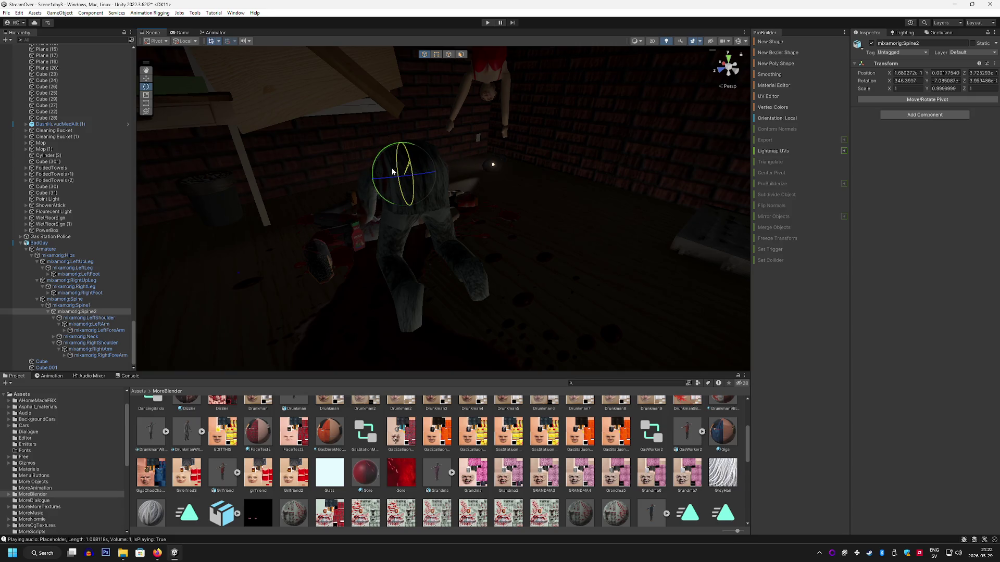
click(421, 158)
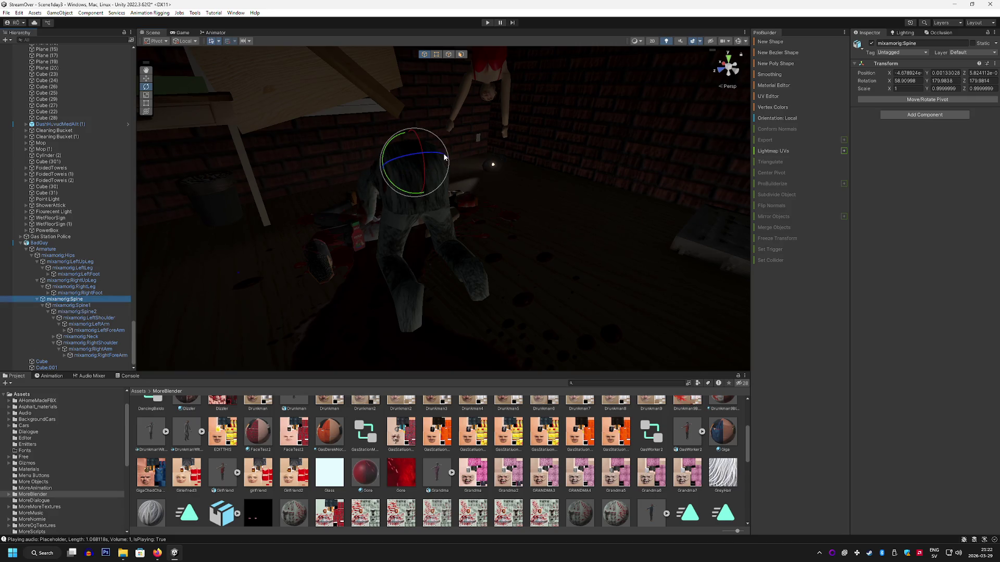
mouse_move(421, 158)
mouse_down()
mouse_move(408, 182)
mouse_move(383, 191)
mouse_up()
- Reselect mixamorig:Spine, shift it down and fine-tune its rotation to about X 56
click(79, 312)
click(71, 305)
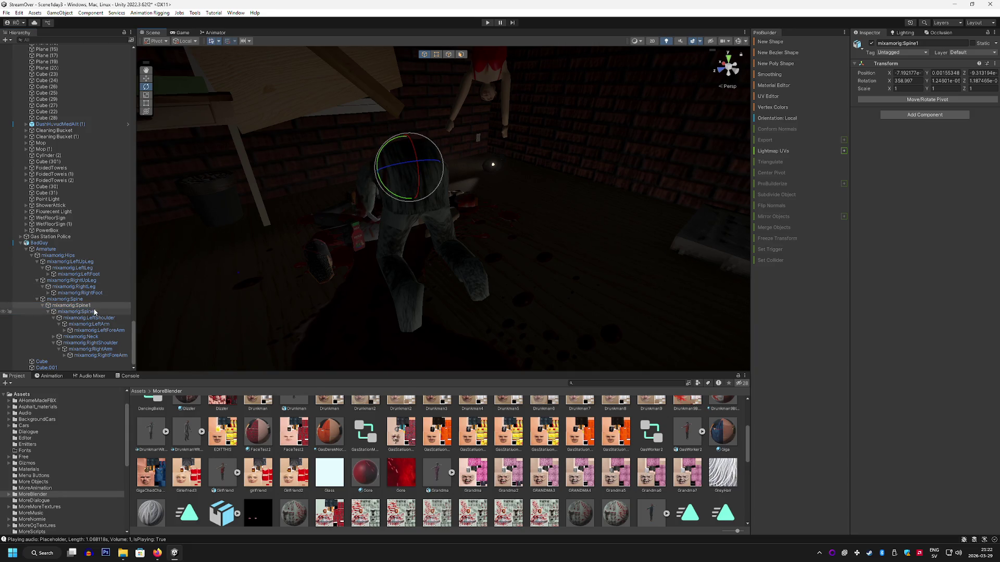
click(65, 300)
mouse_move(421, 259)
mouse_down()
mouse_move(410, 258)
mouse_move(465, 251)
mouse_up()
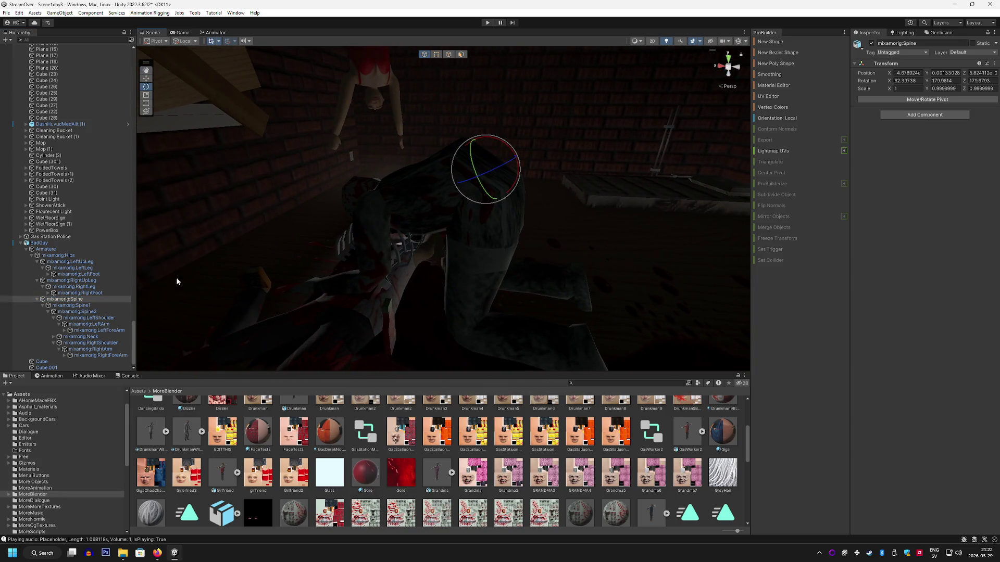
click(146, 79)
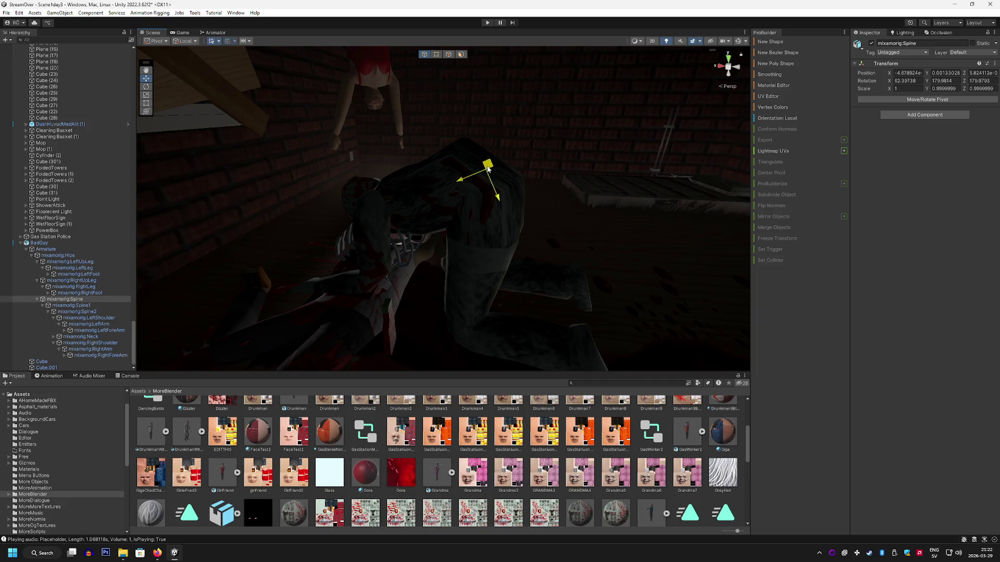
mouse_move(487, 169)
mouse_down()
mouse_move(488, 185)
mouse_move(497, 156)
mouse_move(520, 166)
mouse_move(408, 165)
mouse_move(516, 116)
mouse_move(400, 68)
mouse_move(482, 120)
mouse_move(473, 130)
mouse_move(503, 128)
mouse_move(430, 292)
mouse_up()
click(148, 88)
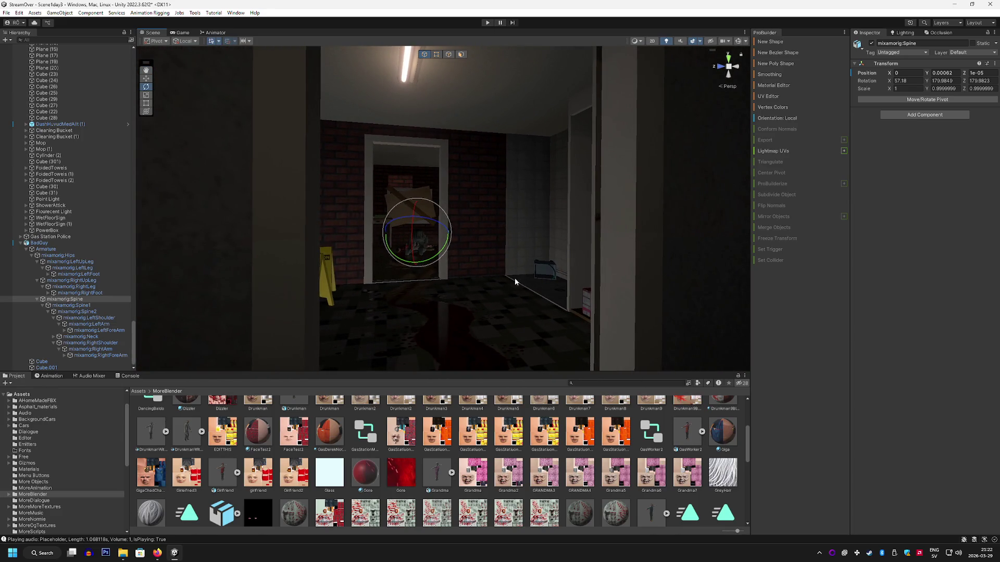
mouse_move(512, 279)
mouse_down()
mouse_move(511, 290)
mouse_move(489, 293)
mouse_move(518, 304)
mouse_move(357, 343)
mouse_move(263, 350)
mouse_move(604, 361)
mouse_move(519, 291)
mouse_move(573, 293)
mouse_move(628, 276)
mouse_move(469, 251)
mouse_move(528, 257)
mouse_move(556, 180)
mouse_up()
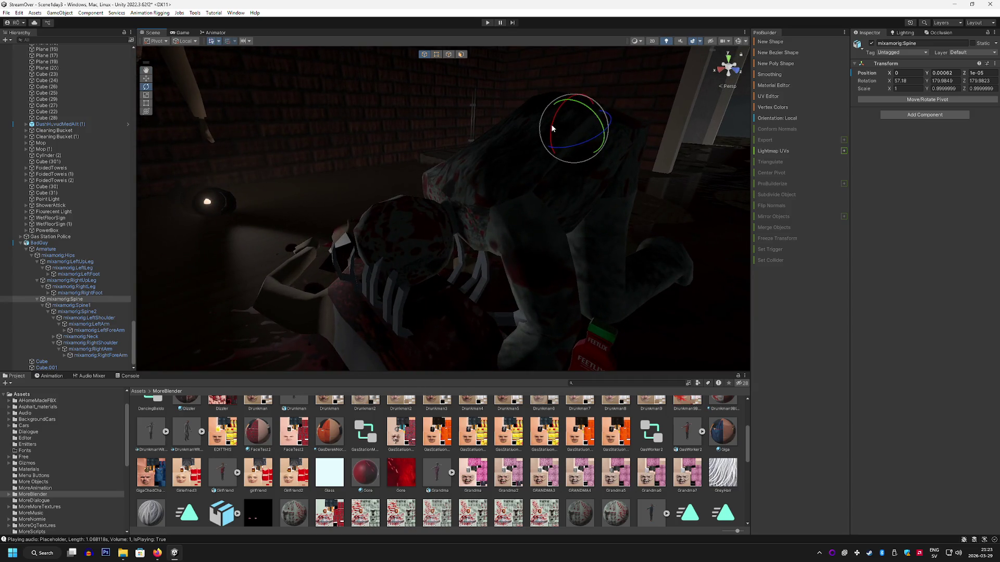
mouse_move(552, 128)
mouse_down()
mouse_move(627, 221)
mouse_move(613, 216)
mouse_up()
- Add Rotation Bounce 2 Audio to mixamorig:Spine and set Rotation A to 58.53, 179.98, 179.98
click(930, 116)
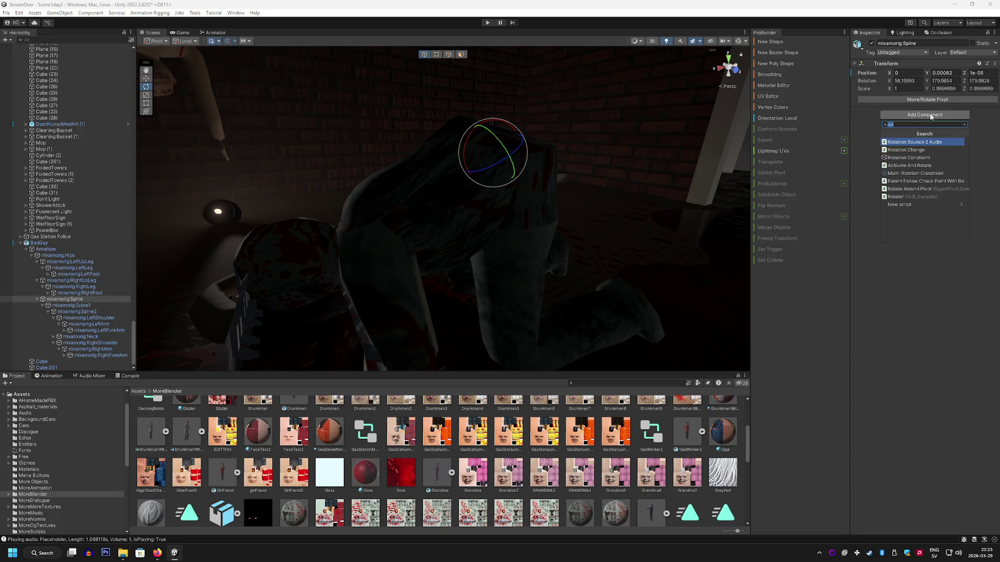
text(ation)
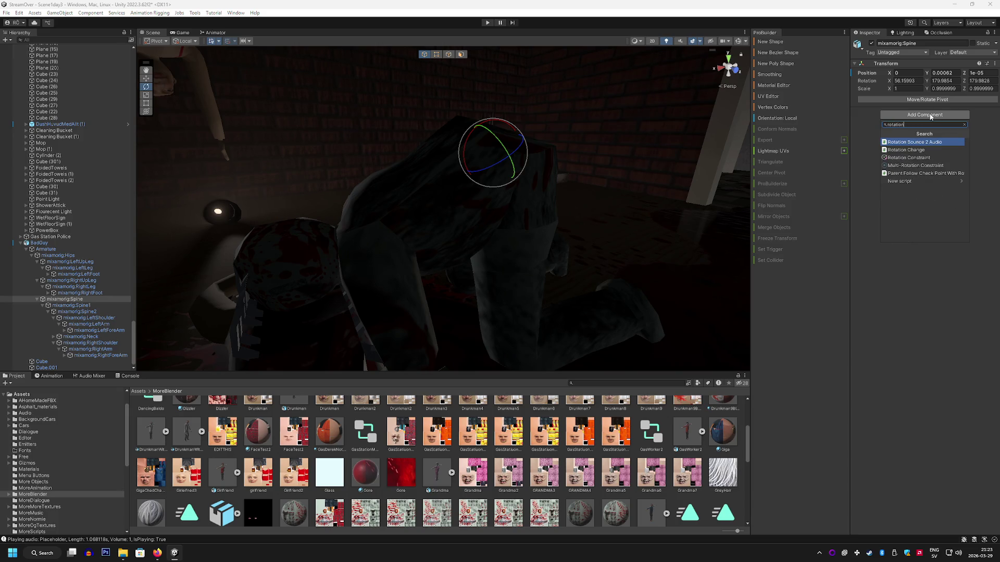
click(905, 142)
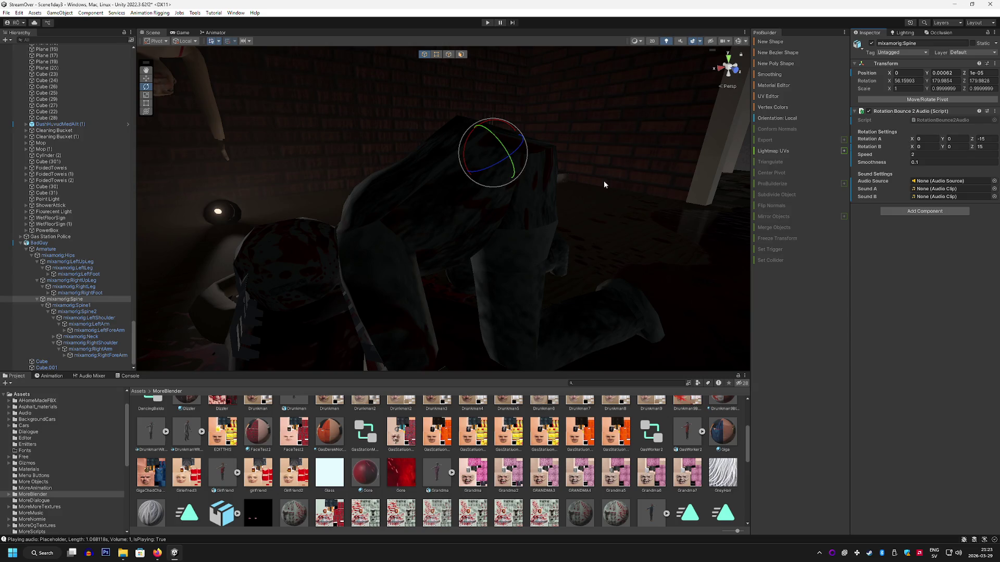
drag(468, 143, 473, 156)
mouse_move(655, 230)
mouse_down()
mouse_move(482, 250)
mouse_move(334, 239)
mouse_move(350, 210)
mouse_up()
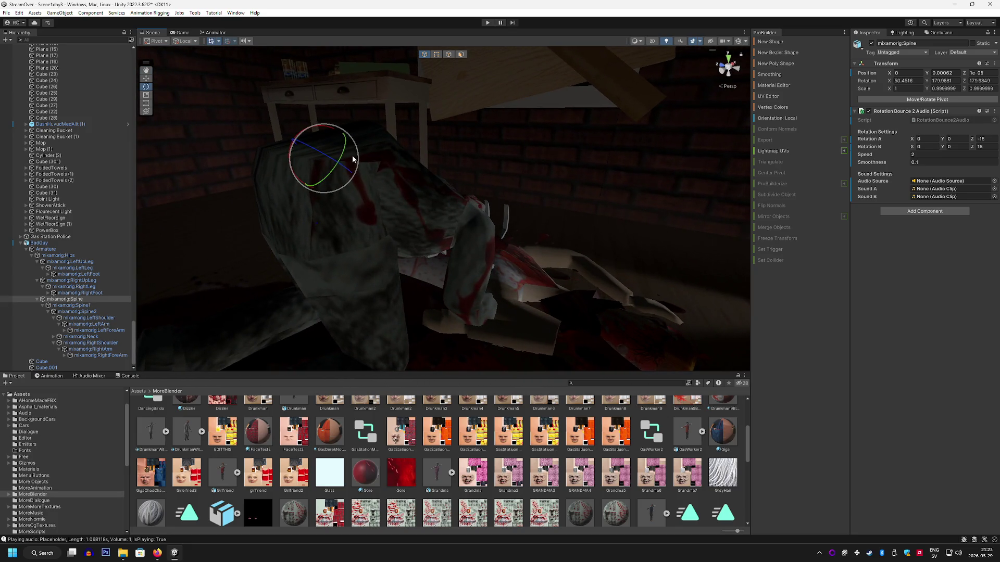
drag(303, 136, 294, 137)
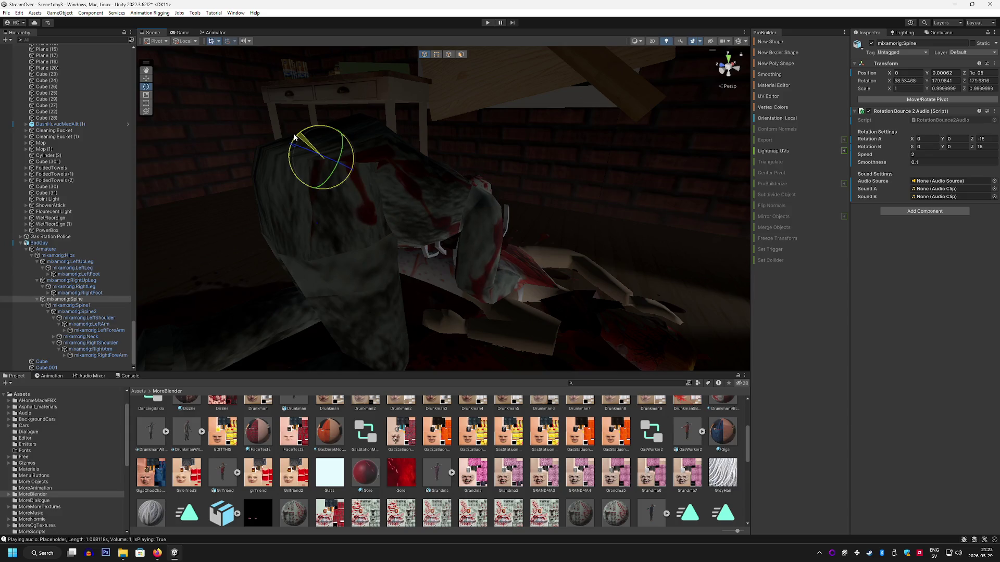
drag(635, 217, 645, 221)
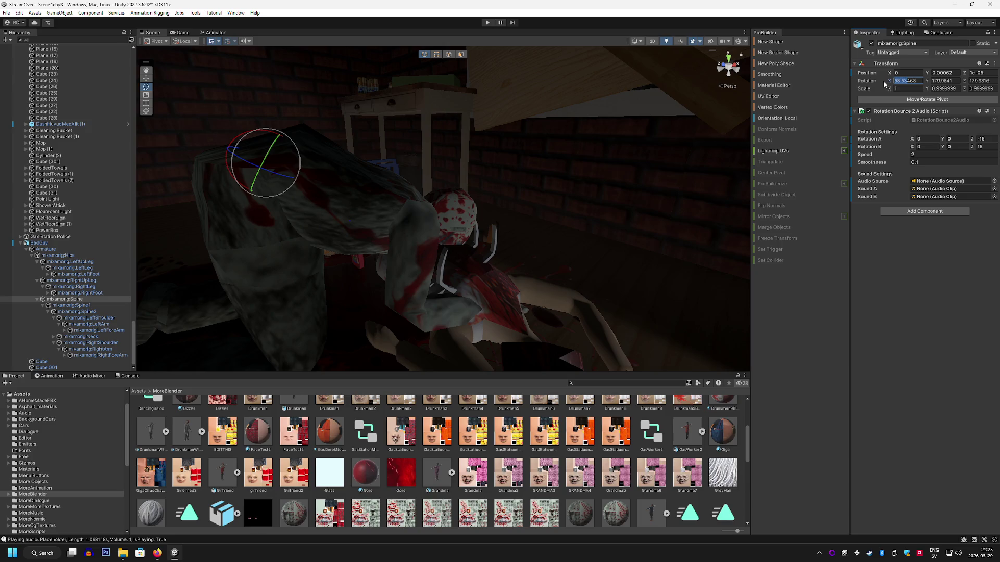
click(926, 139)
key(ctrl+v)
- Tilt the spine to a second pose and enter Rotation B as 50.89, 179.98, 179.98
mouse_move(603, 177)
mouse_down()
mouse_move(551, 179)
mouse_move(357, 141)
mouse_up()
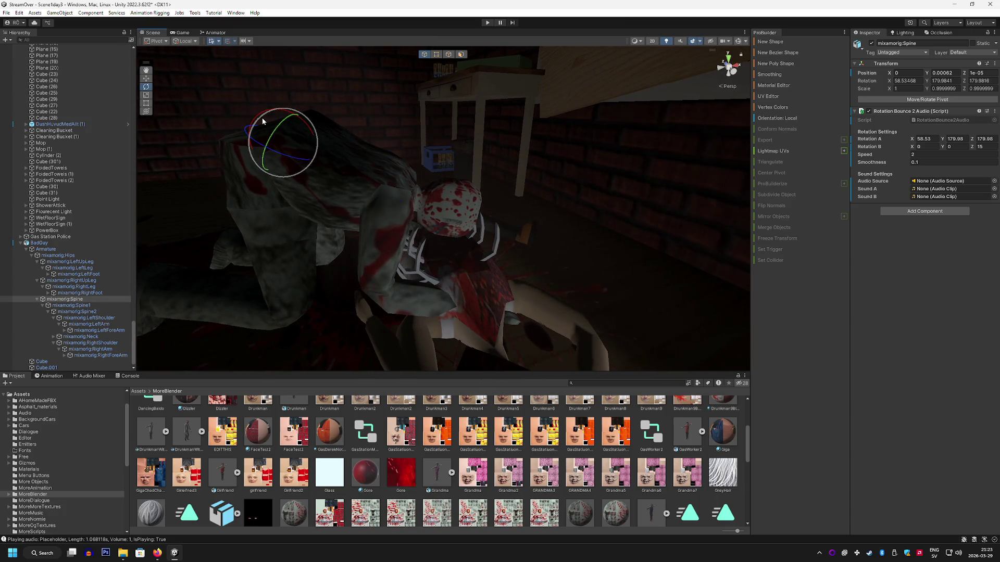
drag(262, 121, 299, 120)
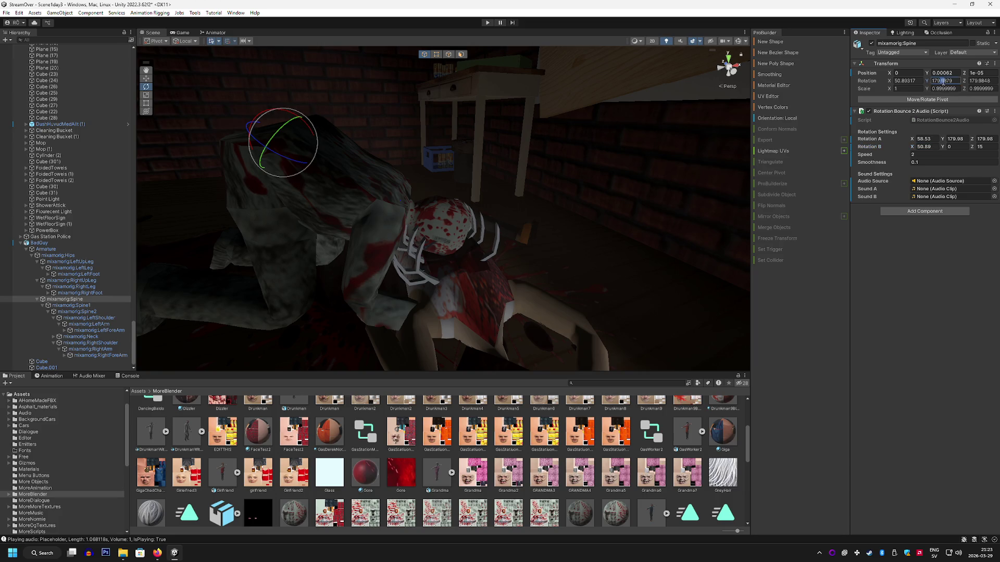
click(956, 146)
mouse_move(625, 161)
mouse_down()
mouse_move(553, 167)
mouse_move(392, 127)
mouse_move(231, 154)
mouse_up()
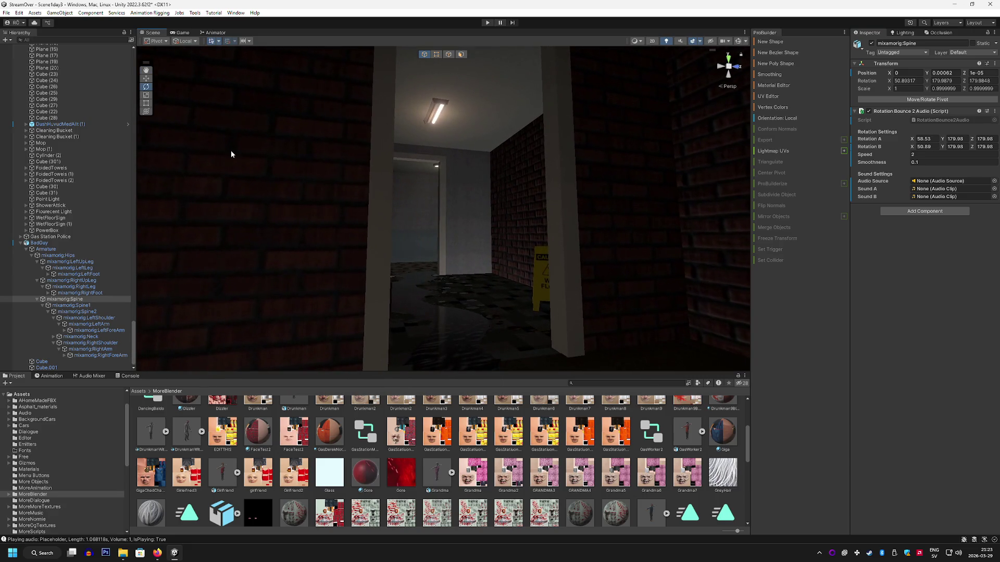
- Select the Player and raise it to Y 8.63
scroll(97, 167, up, 15)
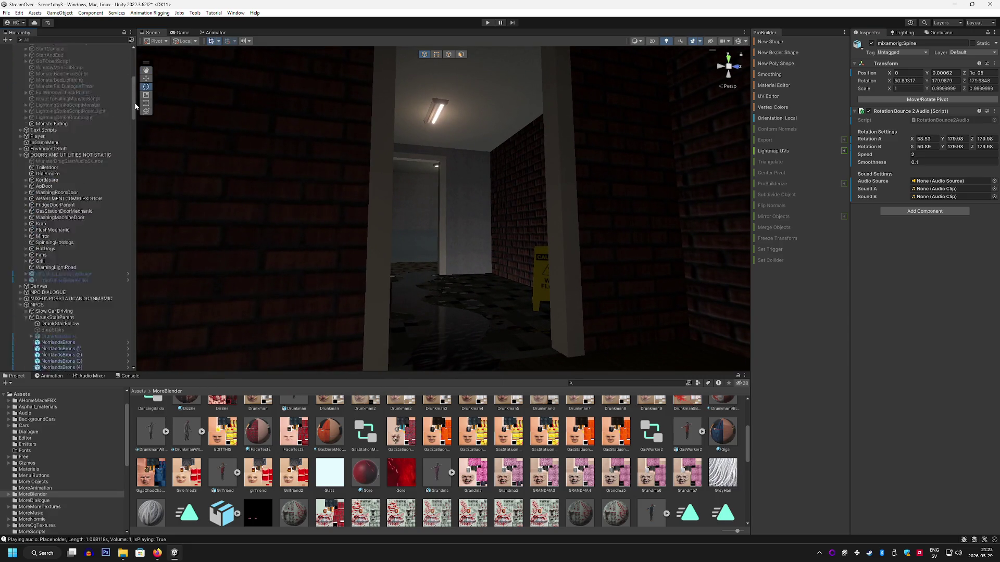
scroll(127, 57, up, 3)
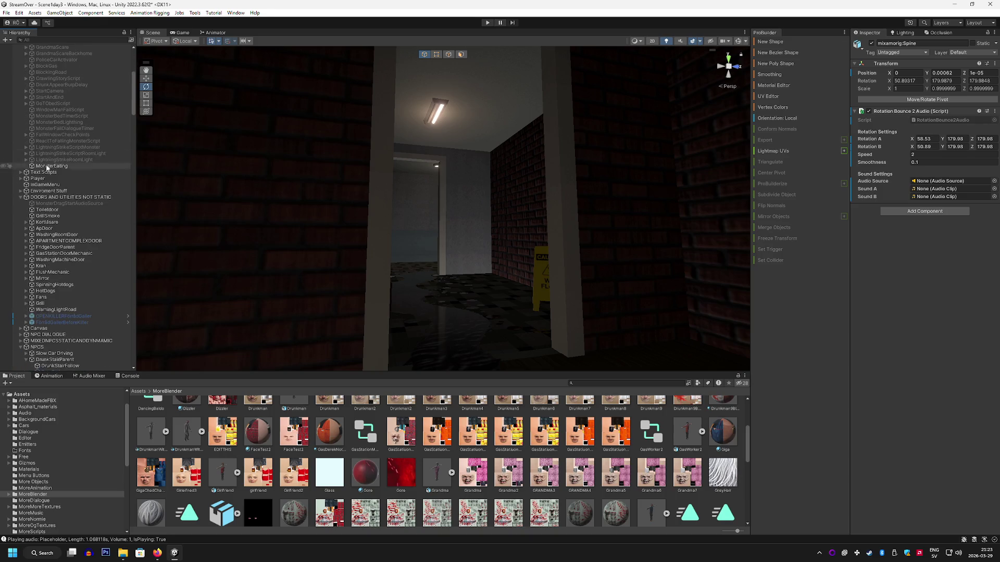
click(38, 178)
drag(438, 313, 440, 262)
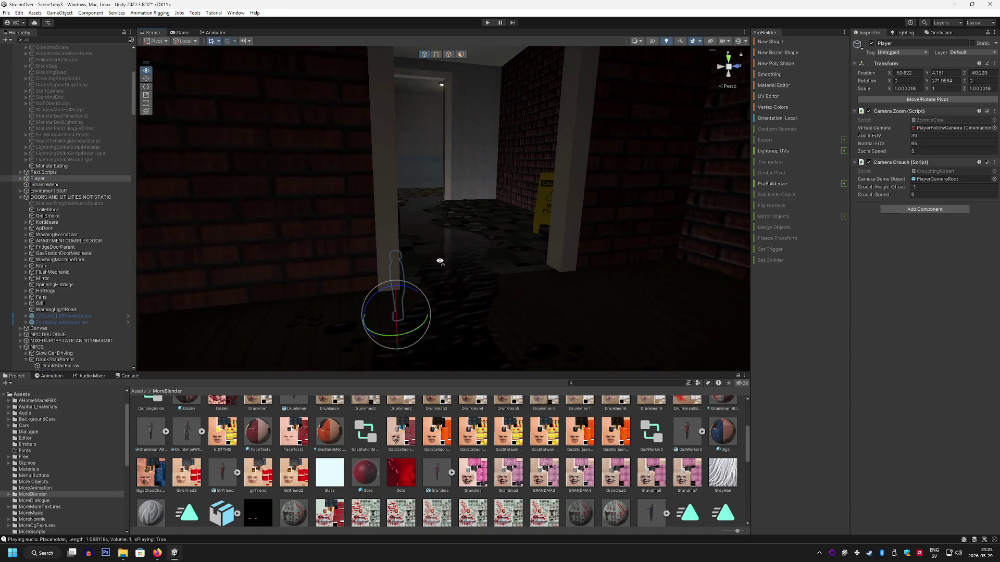
click(145, 79)
drag(391, 172, 391, 157)
- Test the bobbing spine in the Game view with a play-mode run, then stop it
scroll(498, 123, up, 5)
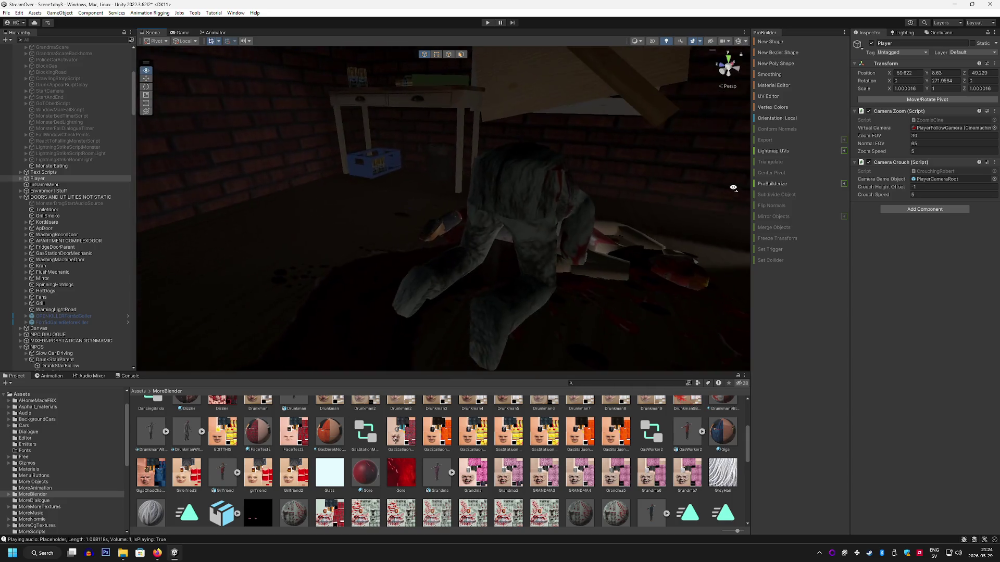
click(183, 33)
click(488, 23)
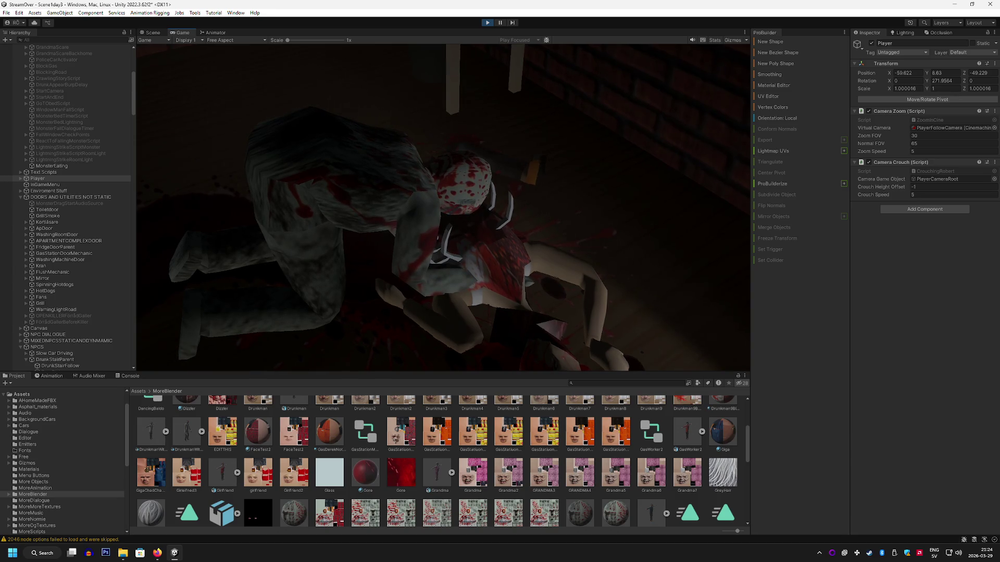
click(488, 23)
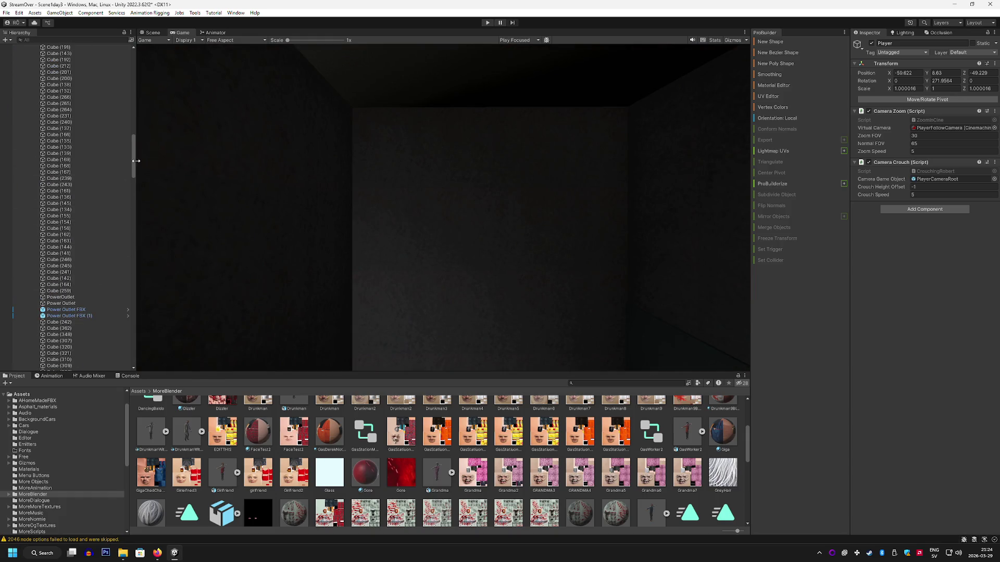
- Set Smoothness to 1 on the Spine's Rotation Bounce 2 Audio script and start play mode again
drag(134, 161, 133, 375)
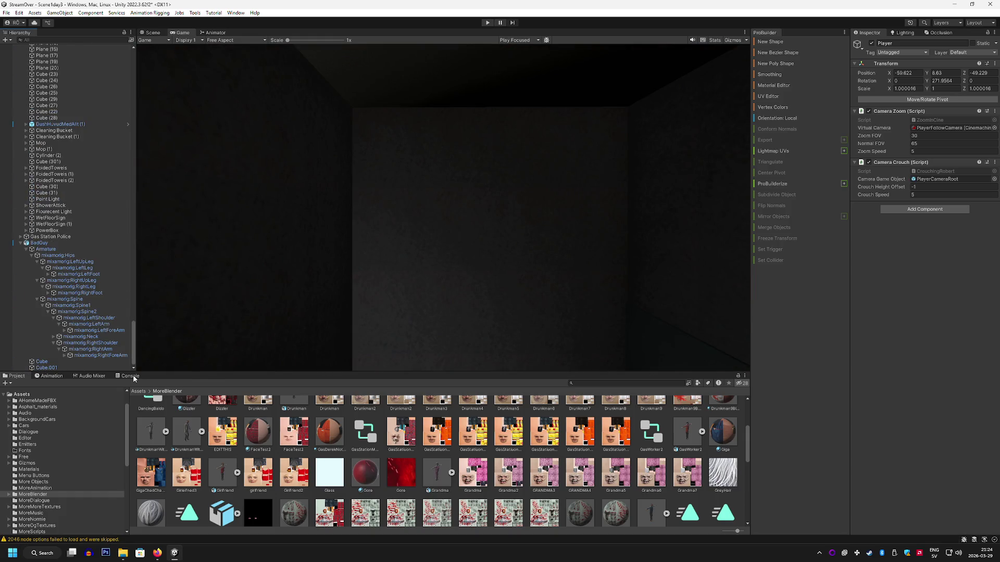
click(84, 305)
click(75, 299)
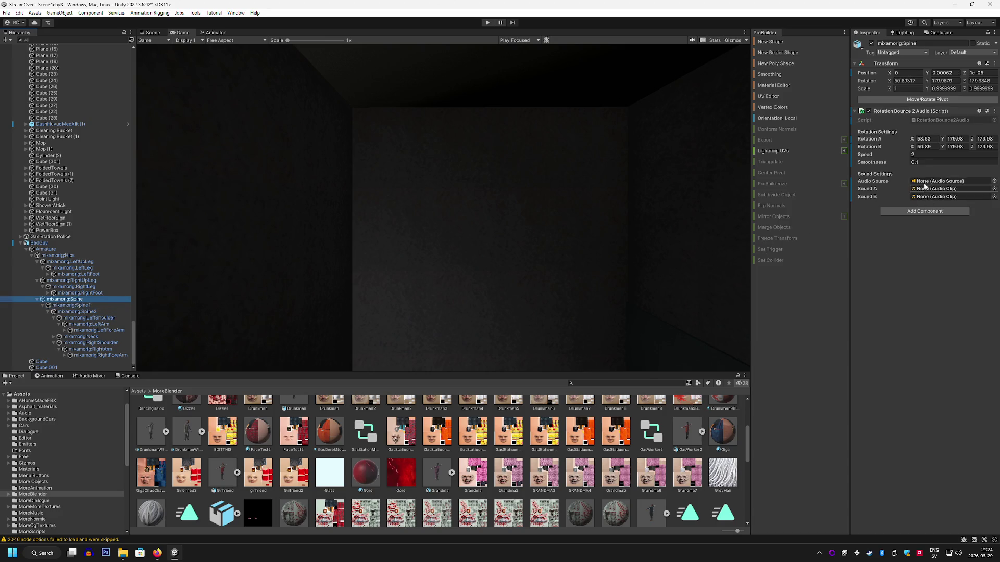
click(927, 162)
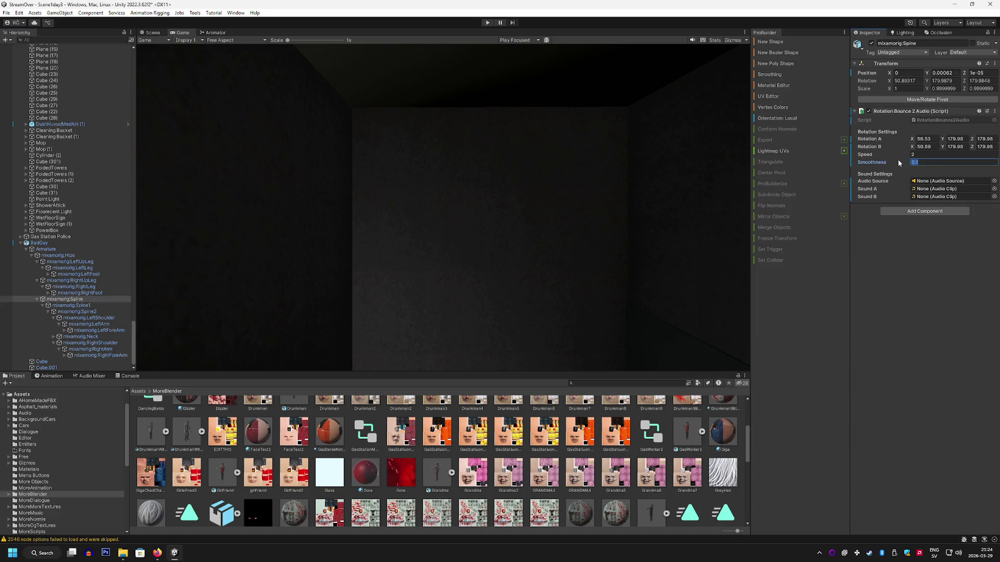
text(1)
click(487, 23)
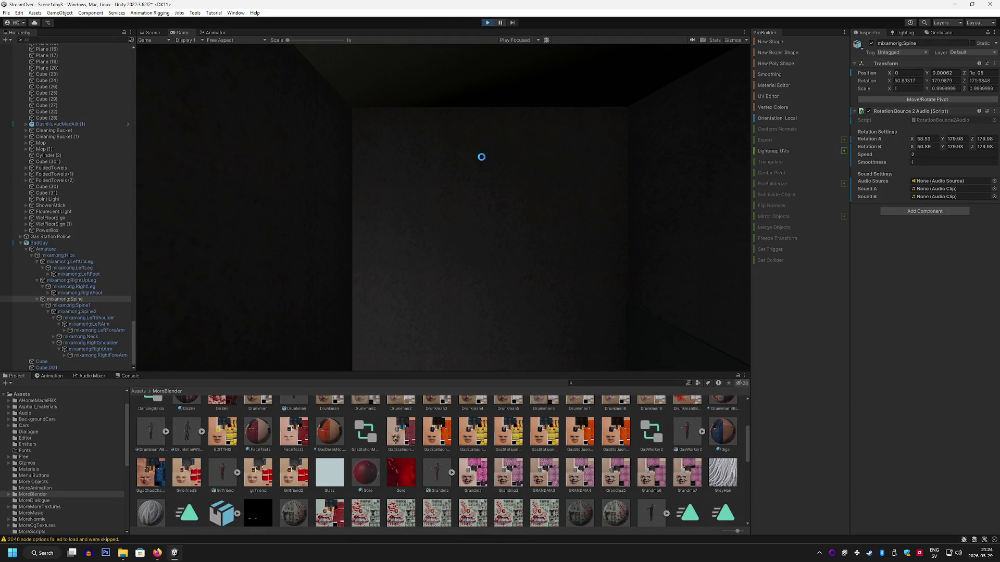
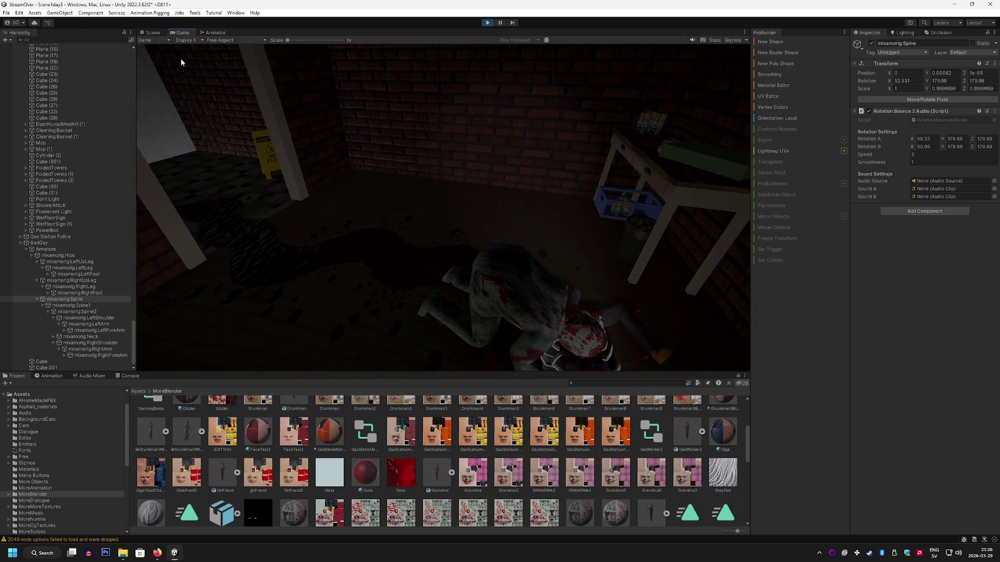
- Stop Play mode and select the mixamorig:Spine1 bone in the Hierarchy
click(486, 23)
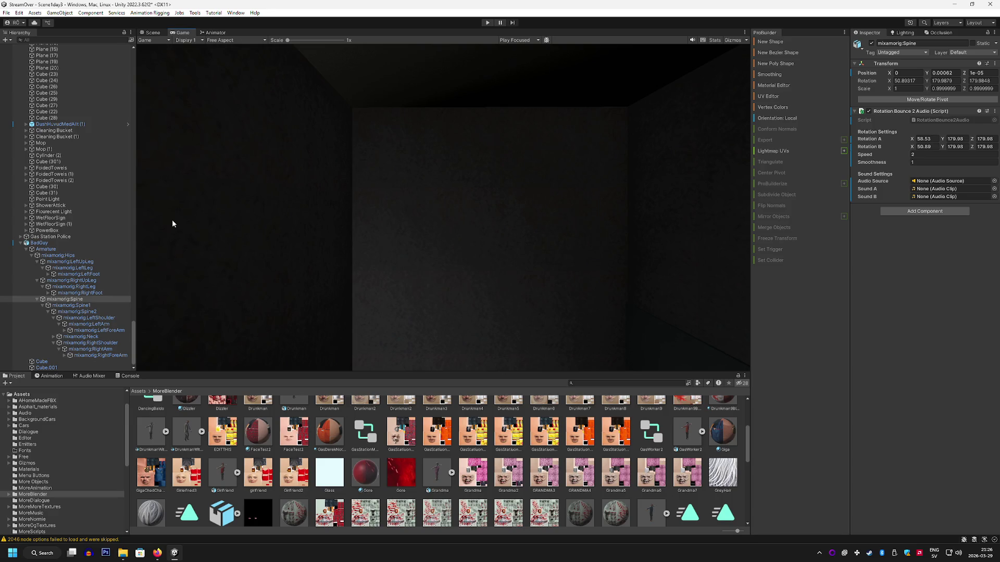
click(86, 305)
- Add the Rotation Bounce 2 Audio script to Spine1 and rotate the bone into a new pose
click(578, 208)
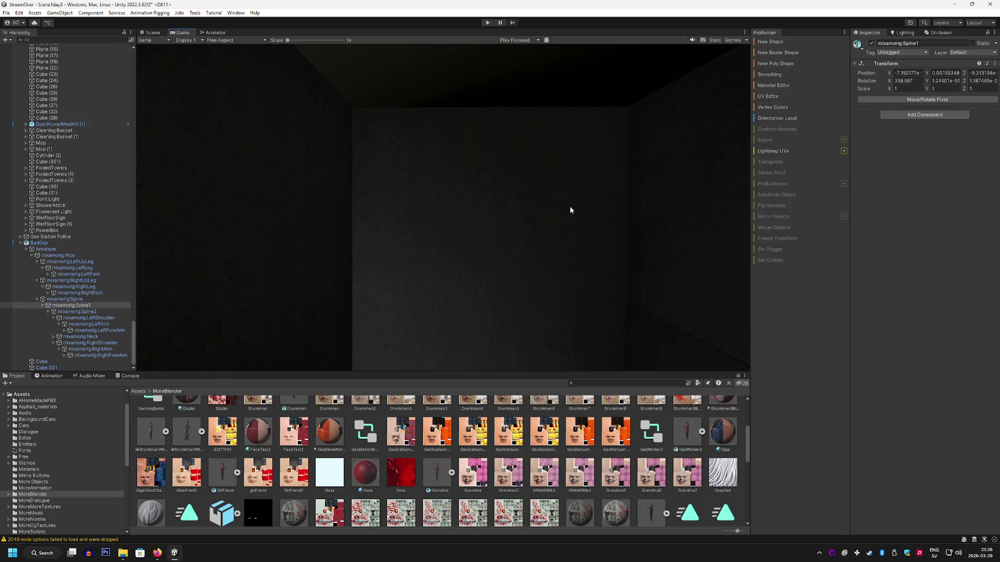
click(154, 34)
scroll(484, 145, up, 5)
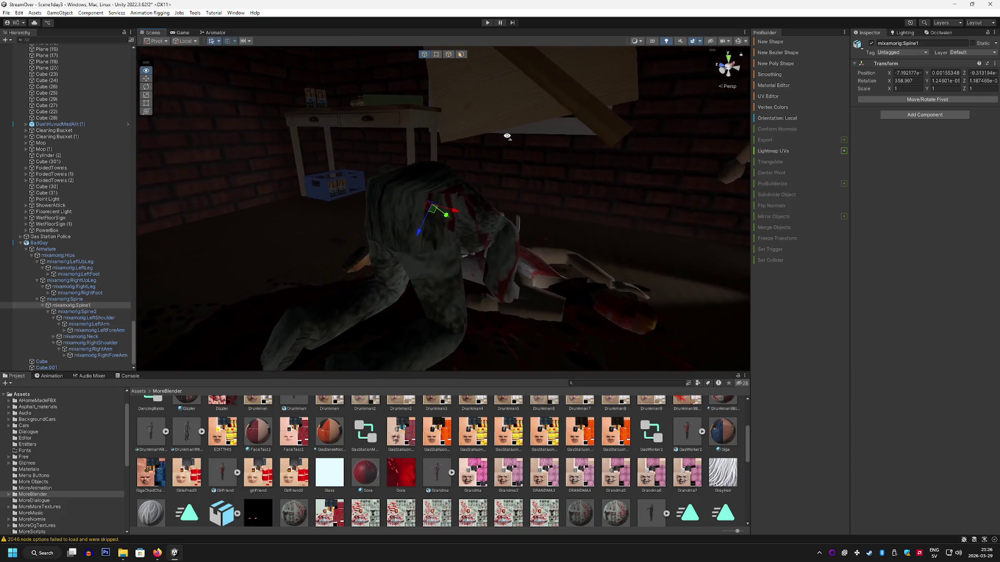
click(913, 115)
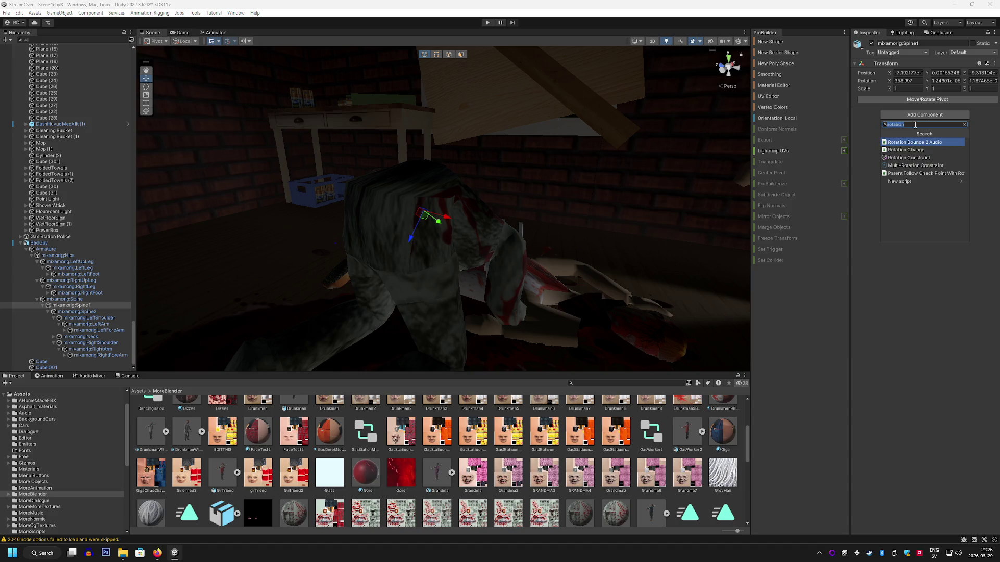
click(902, 142)
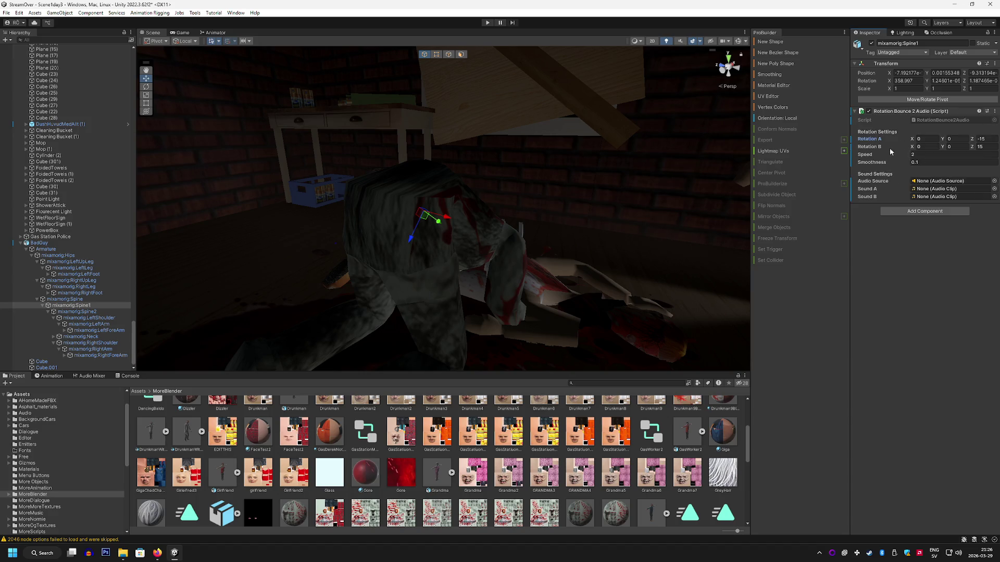
click(147, 87)
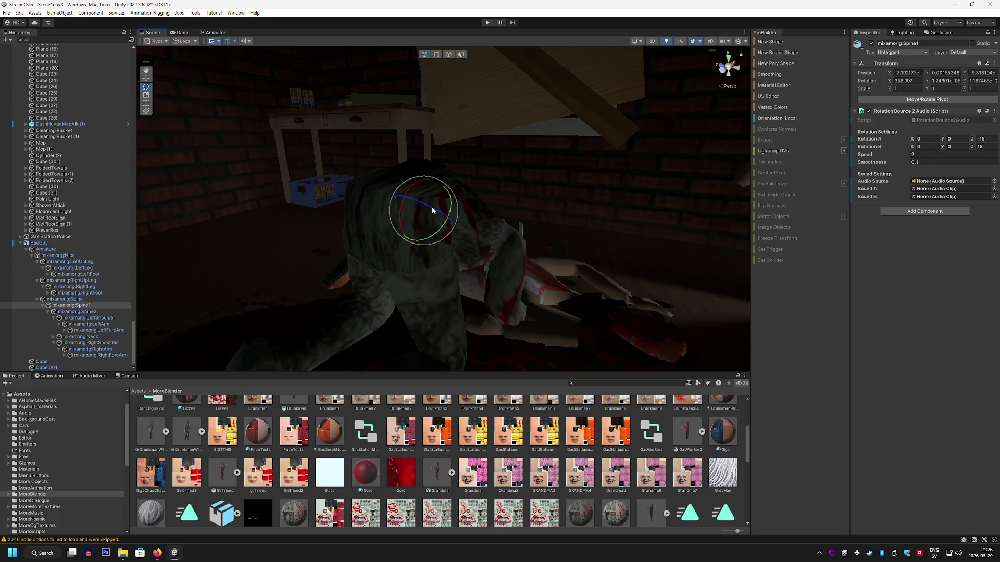
drag(432, 211, 440, 212)
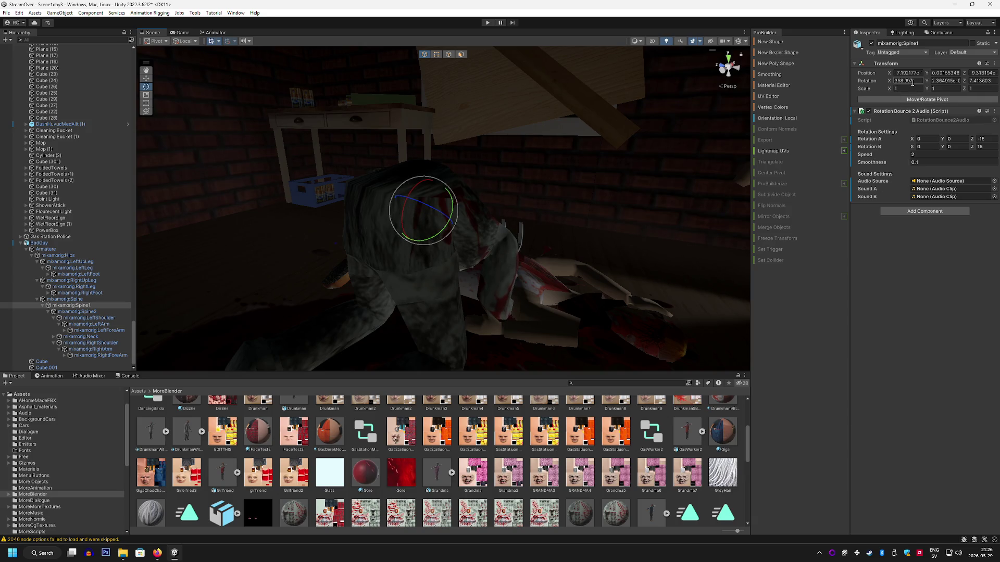
- Set Spine1's Rotation A to 358.99, 2.36, 7.41
click(909, 82)
click(927, 138)
text(358.99)
key(Return)
click(952, 138)
text(2.36)
key(Return)
click(982, 139)
key(Return)
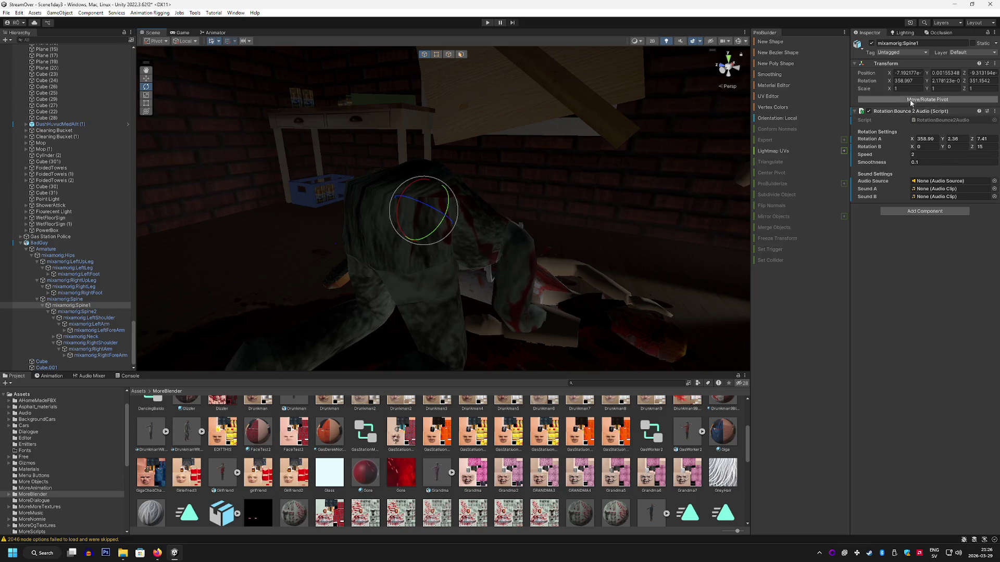
- Set Rotation B to 358.99, 2.17, 351.15, copying the bone's current Z rotation
click(907, 81)
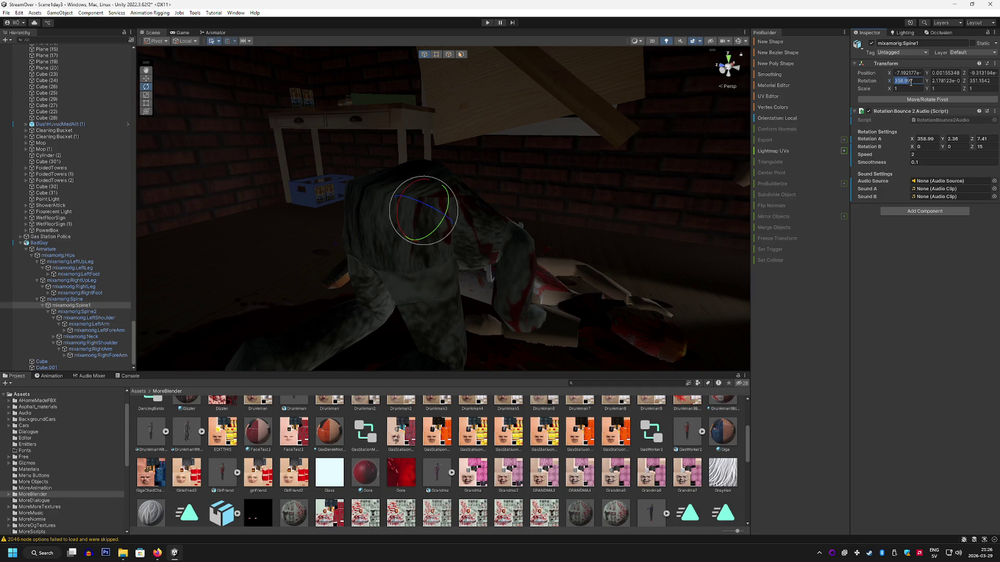
click(927, 146)
text(358.99)
click(952, 147)
text(2.17)
click(984, 82)
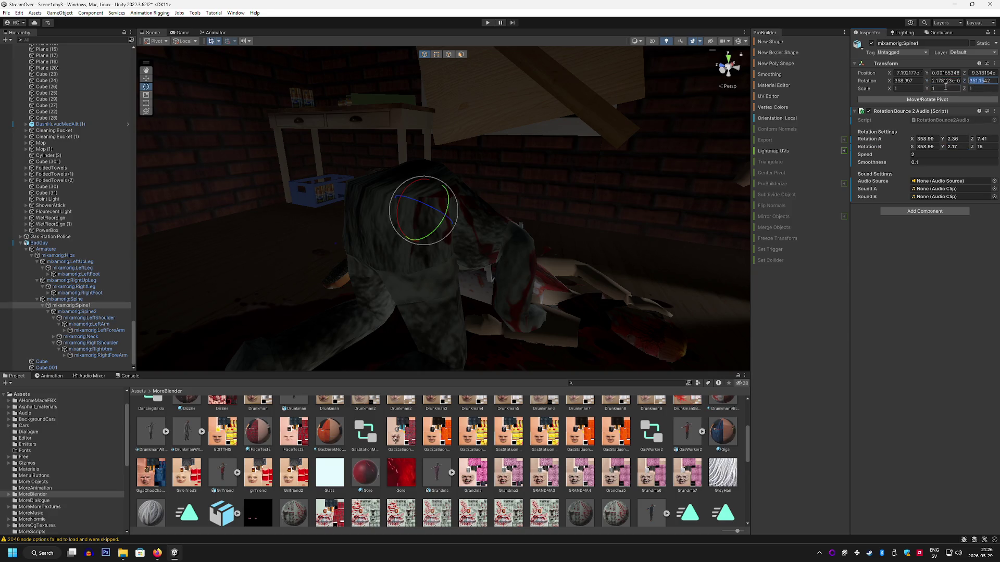
double_click(982, 81)
key(ctrl+c)
click(981, 146)
key(ctrl+v)
key(Return)
click(184, 33)
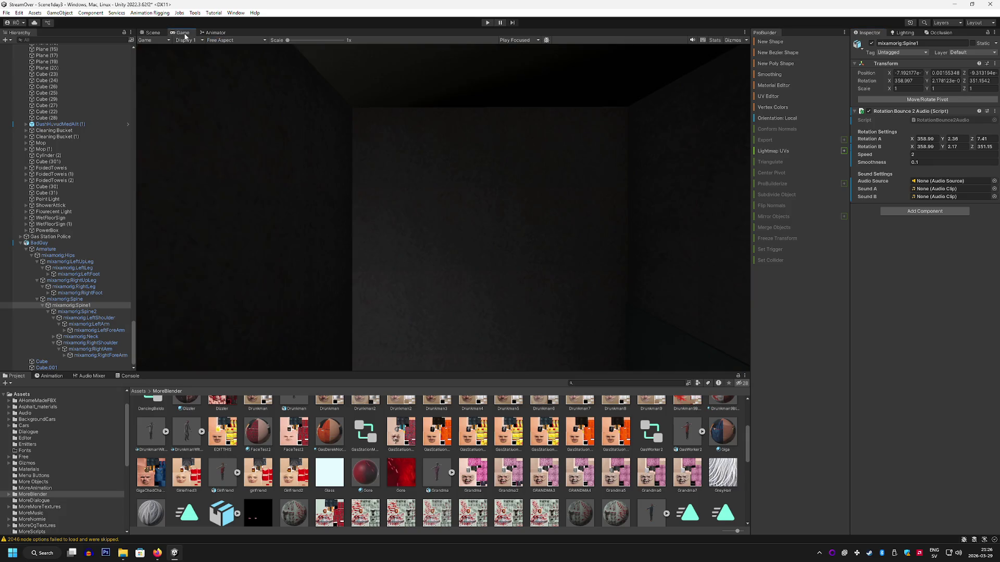
- Test the spine bounce, change its Speed to 4, test again, then return to Scene view
click(487, 23)
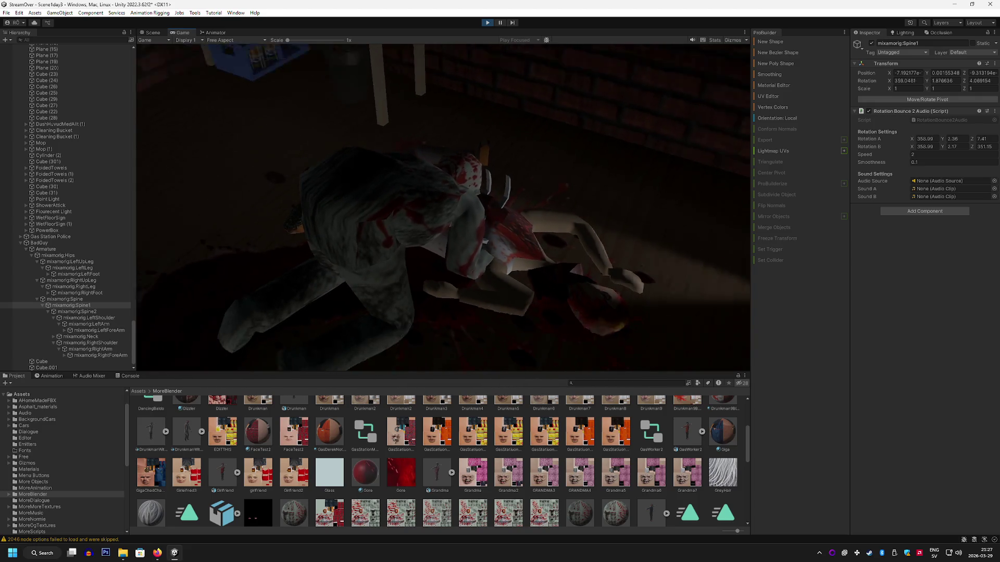
key(ctrl+p)
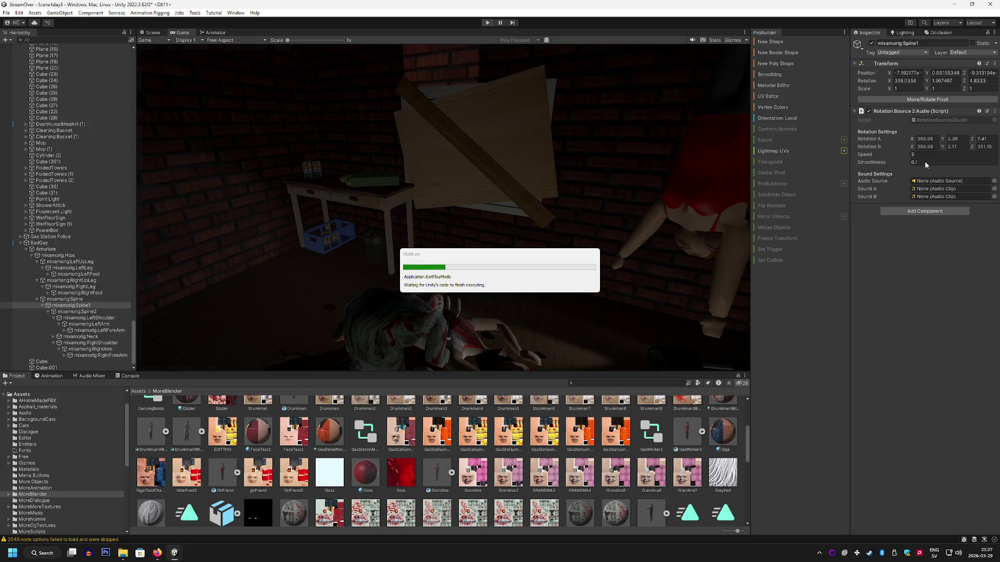
click(923, 156)
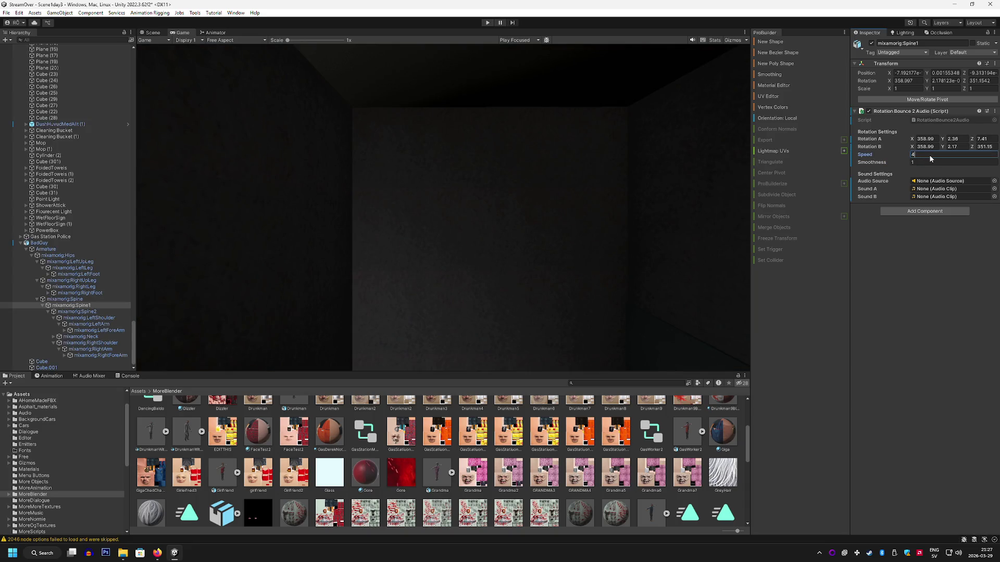
click(486, 23)
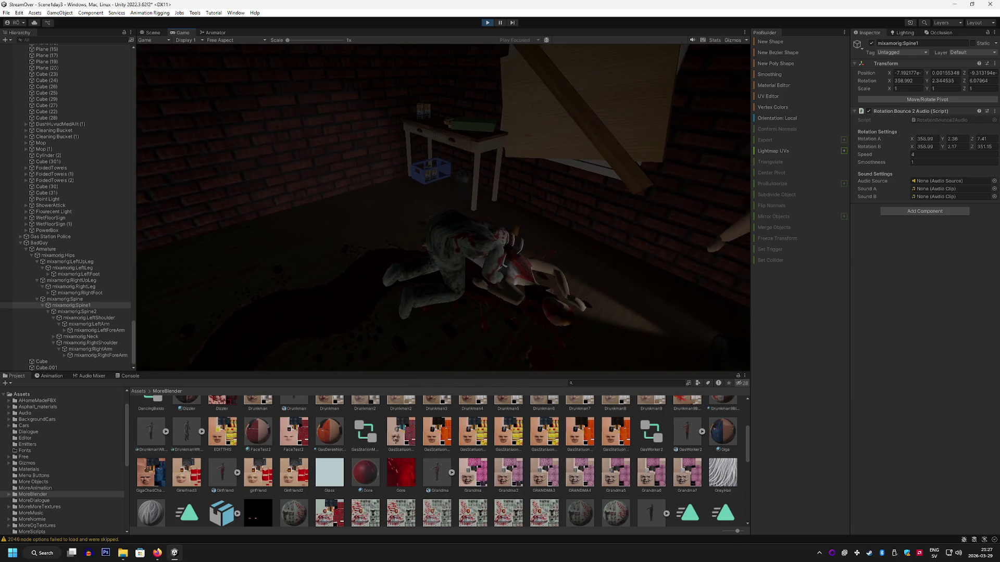
click(484, 23)
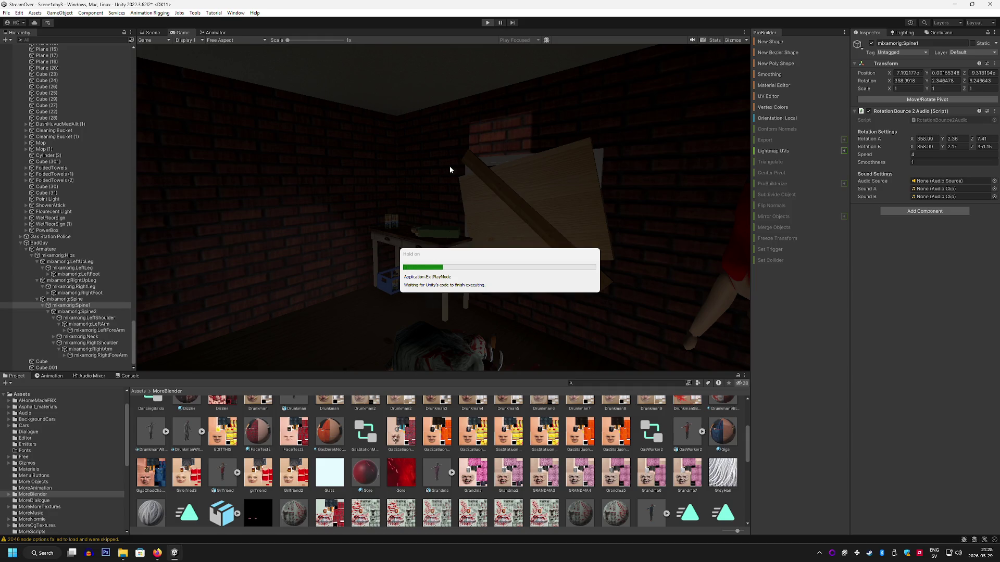
key(ctrl+1)
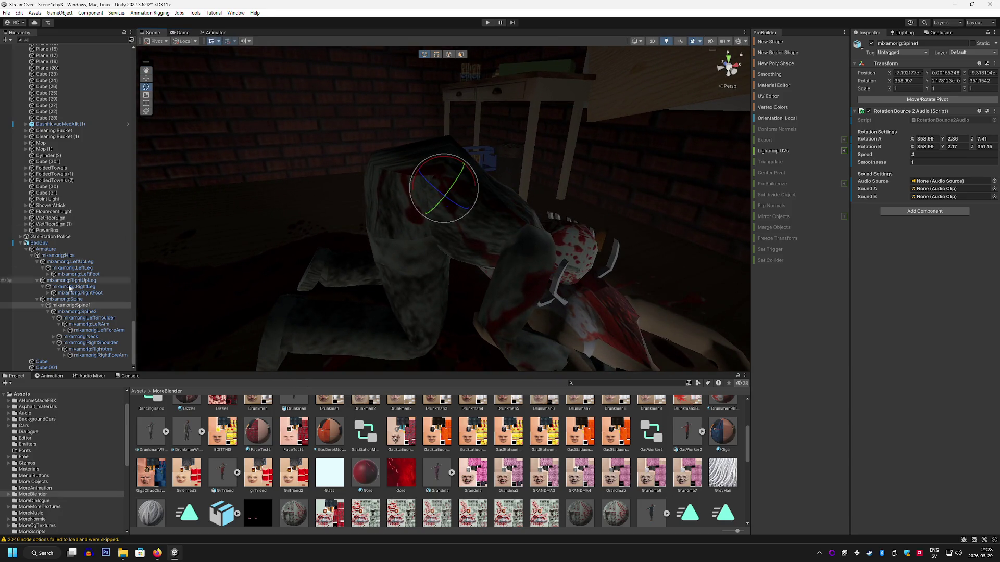
- Nudge the Spine, RightUpLeg and Hips bones with the Move tool to refine the crouch pose
click(64, 299)
click(147, 79)
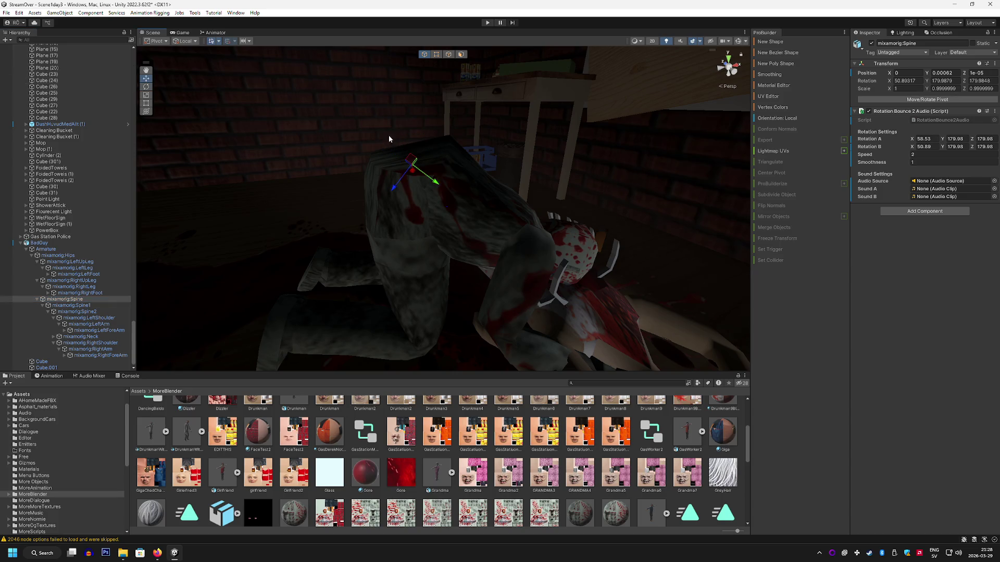
drag(406, 163, 412, 158)
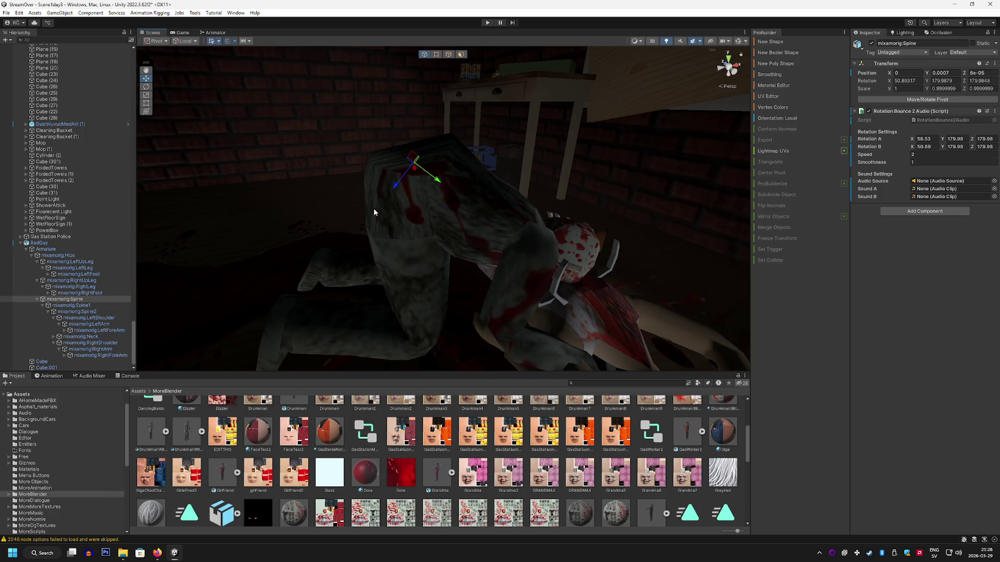
click(73, 306)
click(78, 312)
click(86, 288)
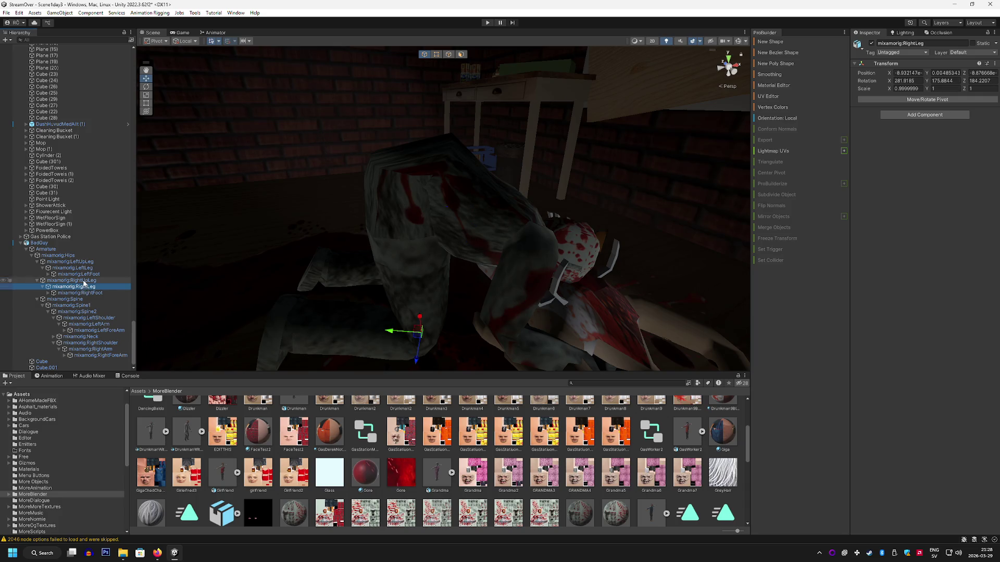
click(84, 281)
mouse_move(412, 205)
mouse_down()
mouse_move(382, 204)
mouse_move(400, 200)
mouse_up()
click(72, 256)
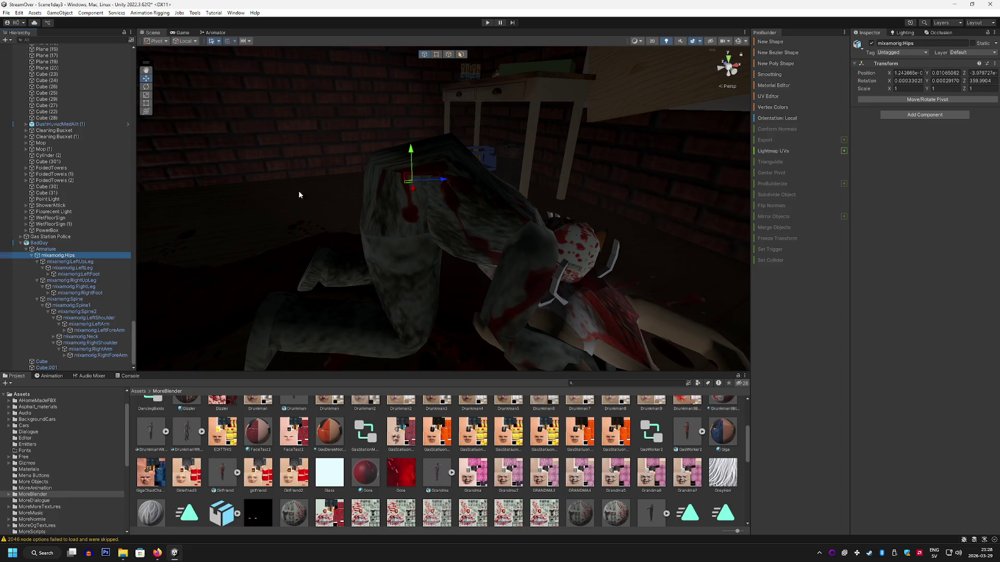
drag(412, 152, 413, 179)
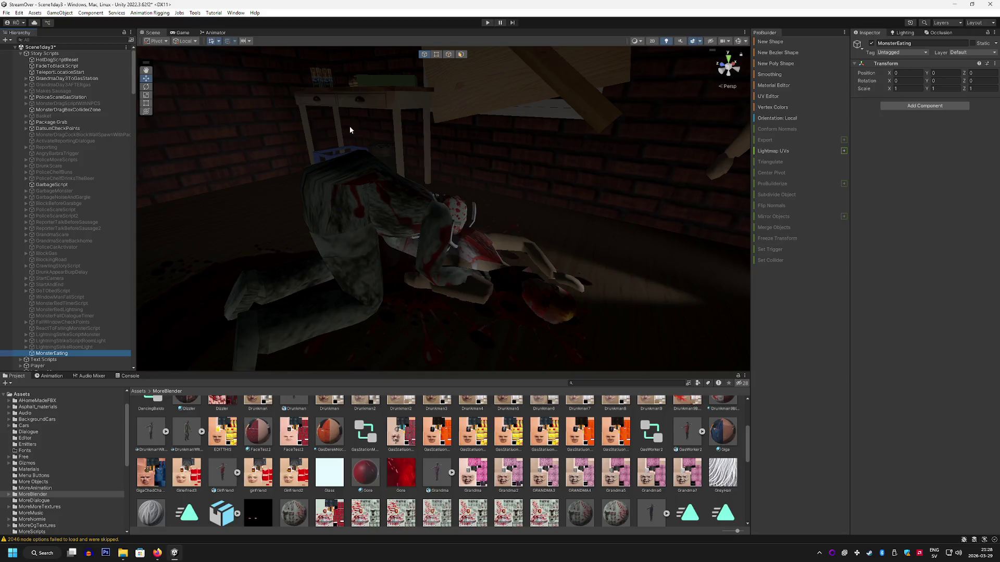
click(61, 13)
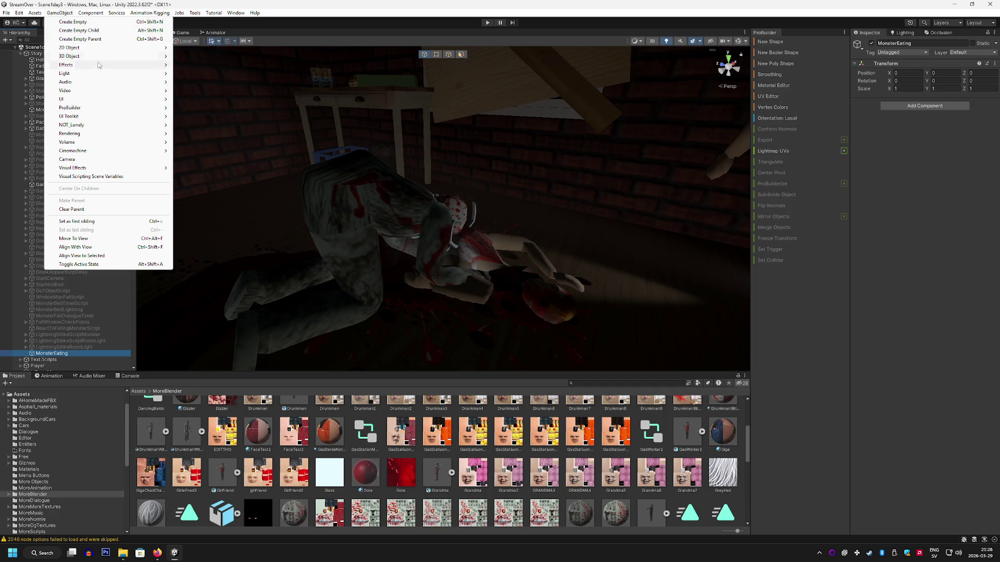
- Create a new Audio Source object in the scene
mouse_move(80, 66)
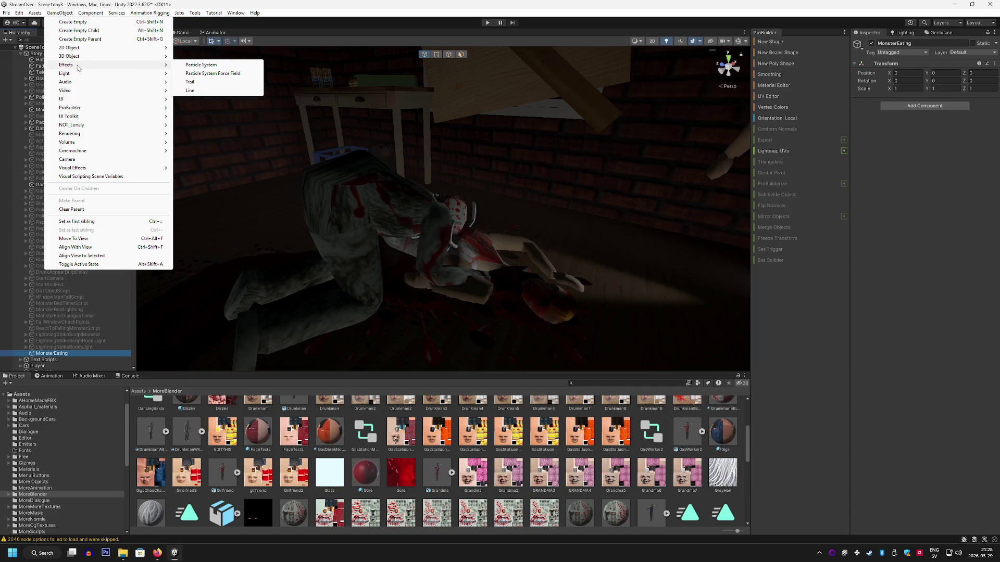
mouse_move(80, 83)
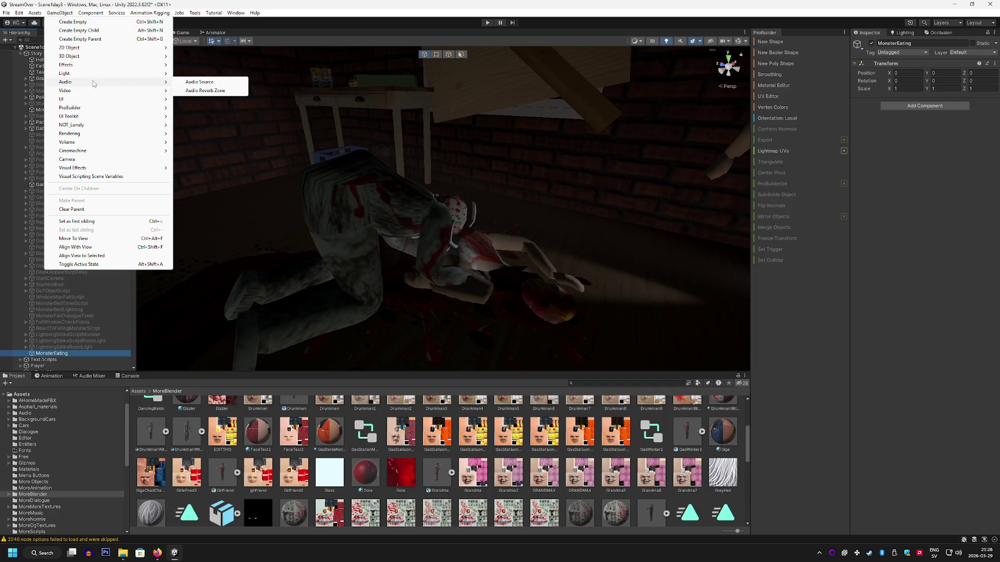
click(191, 83)
- Move the Audio Source beside the character's head and frame it with F
mouse_move(370, 134)
mouse_down()
mouse_move(582, 169)
mouse_move(567, 180)
mouse_move(355, 186)
mouse_move(64, 183)
mouse_move(647, 194)
mouse_up()
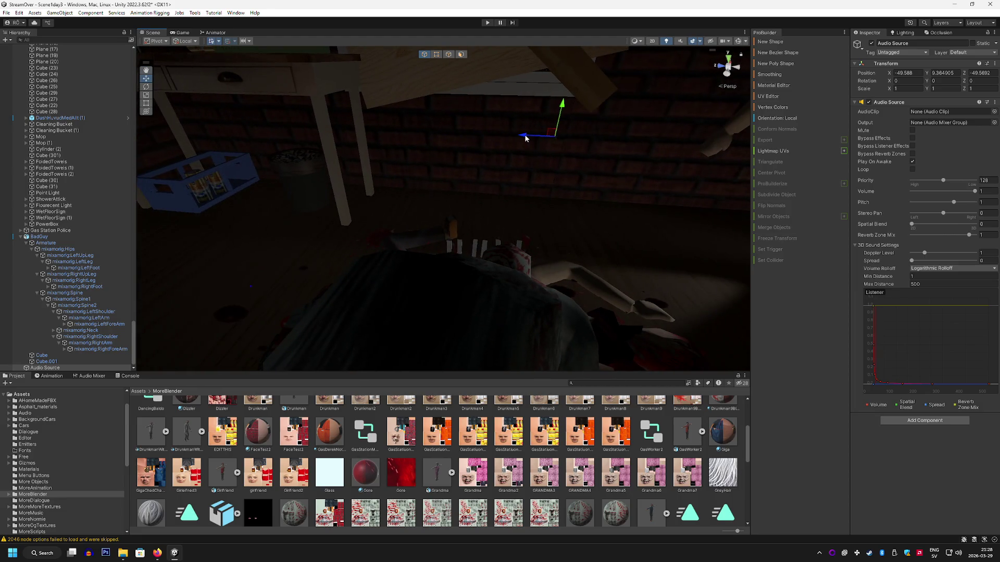
mouse_move(526, 138)
mouse_down()
mouse_move(476, 134)
mouse_move(500, 104)
mouse_move(423, 126)
mouse_move(420, 117)
mouse_move(508, 106)
mouse_move(511, 301)
mouse_up()
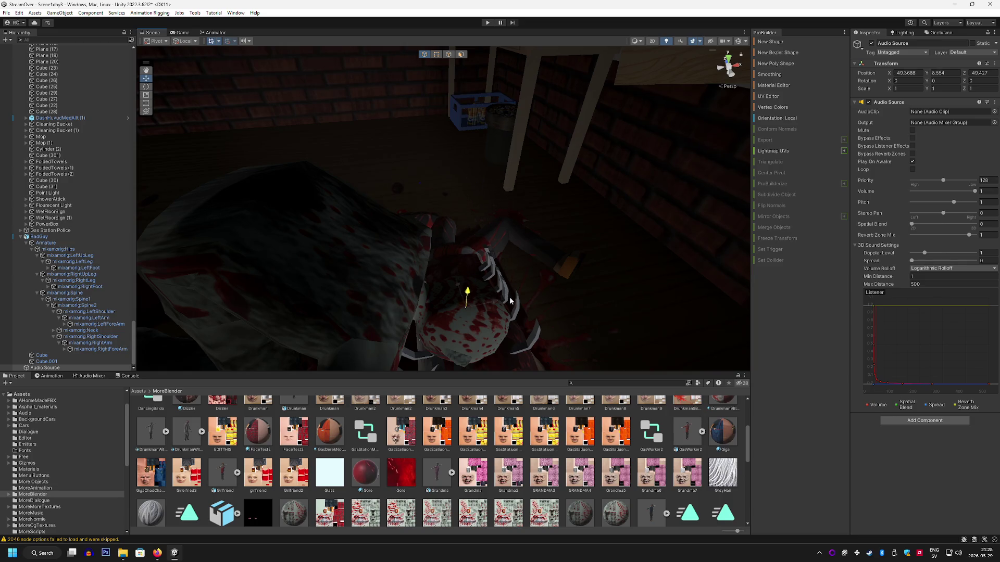
scroll(510, 301, up, 5)
drag(449, 232, 421, 232)
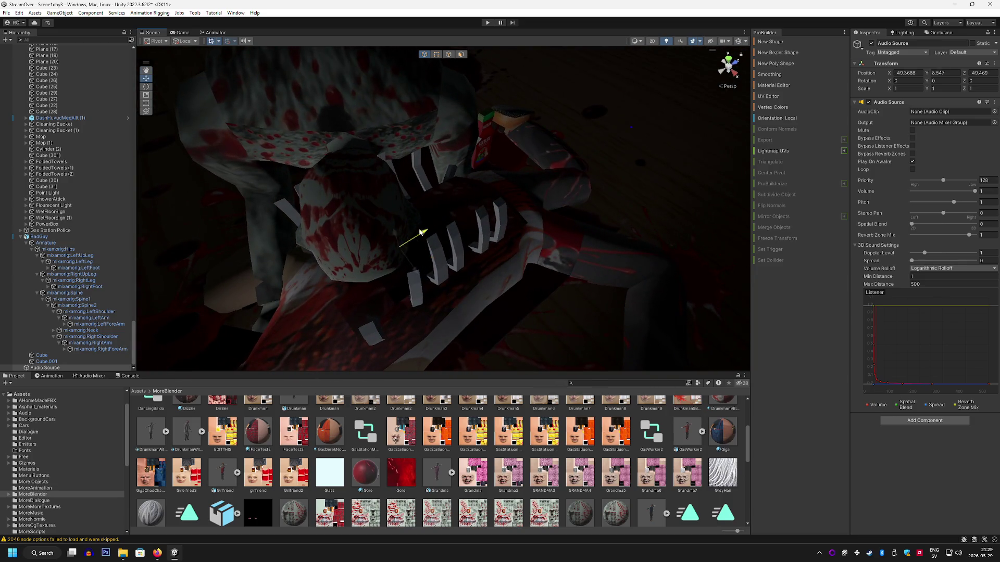
key(f)
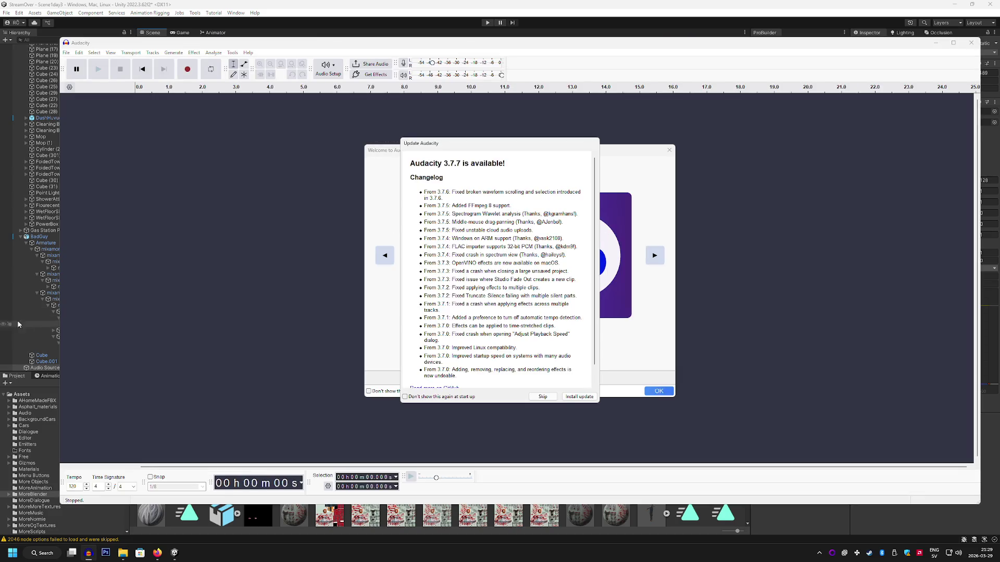
- Dismiss Audacity's update and welcome dialogs, then minimize Firefox and Audacity to return to Unity
click(550, 398)
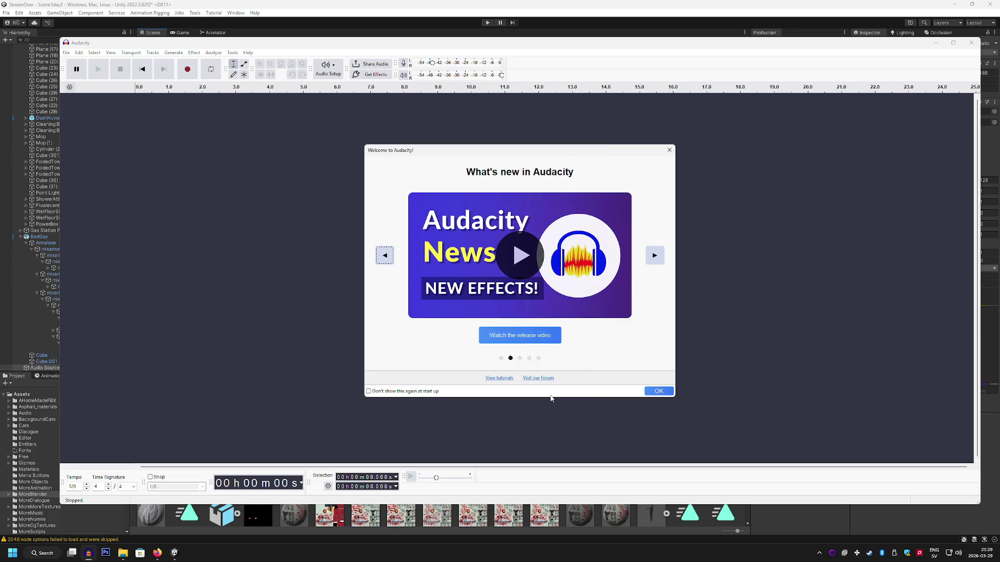
click(669, 150)
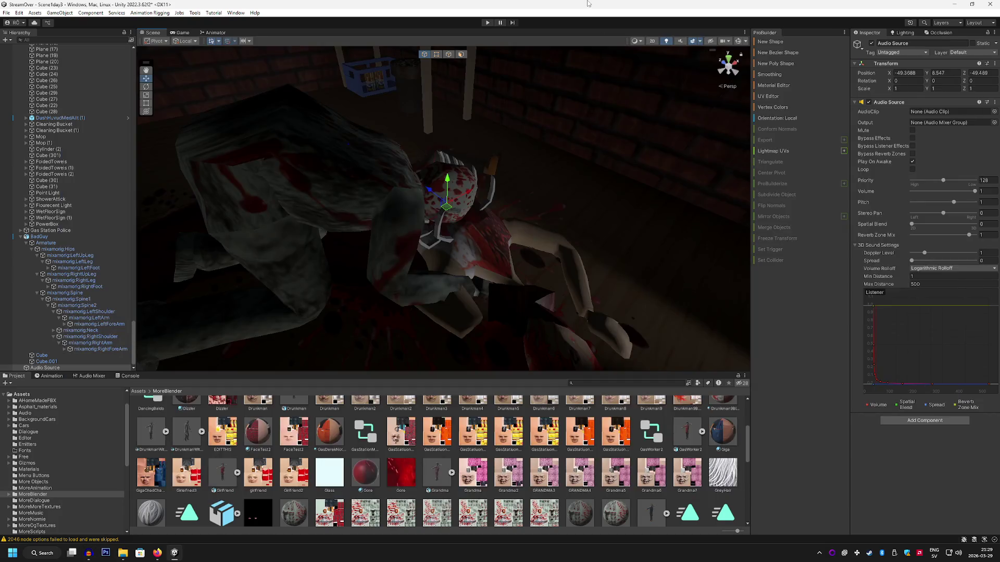
click(156, 555)
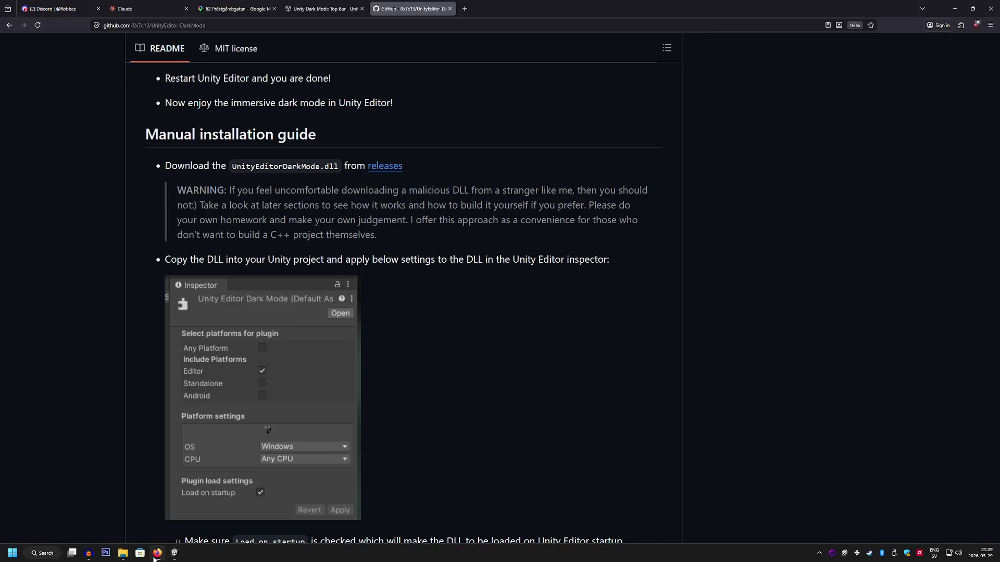
click(954, 9)
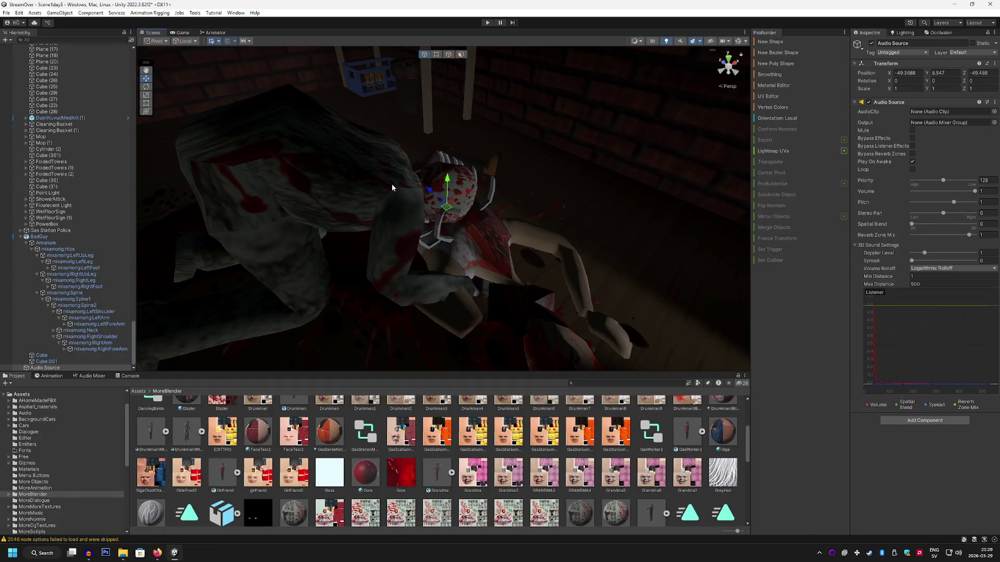
click(89, 554)
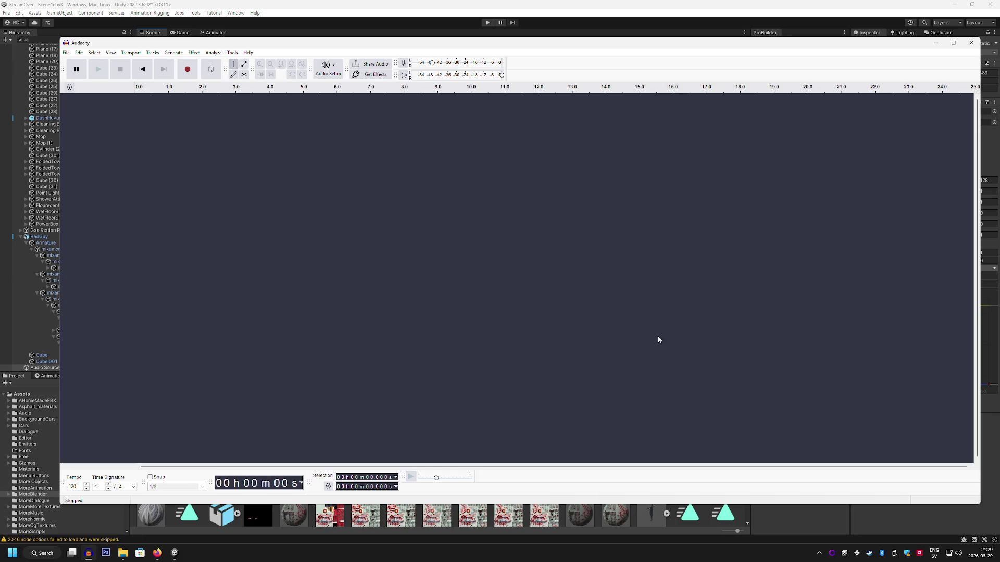
click(936, 43)
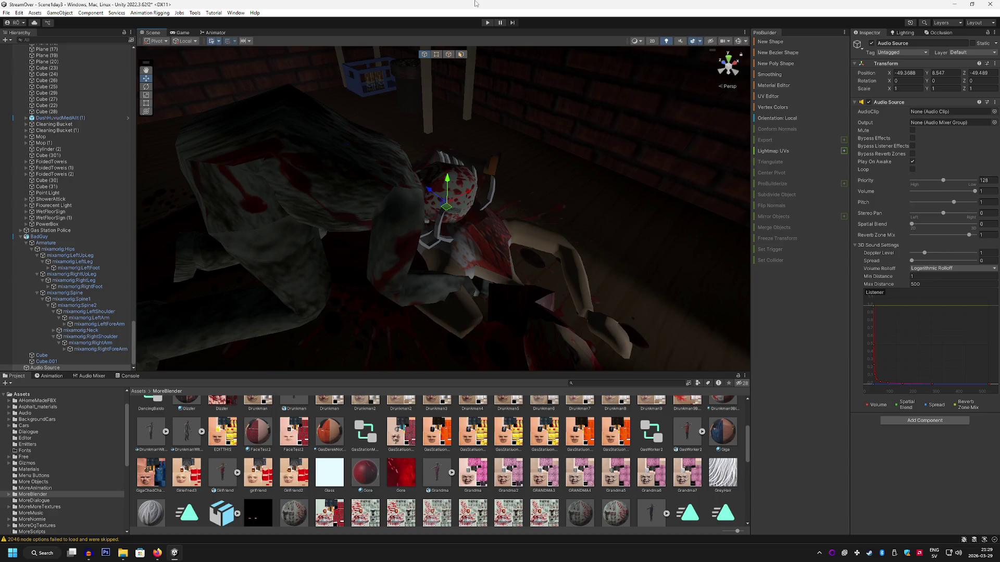
- Add the Rotation Bounce 2 Audio script to mixamorig:Hips and tilt the hips forward
mouse_move(644, 123)
mouse_down()
mouse_move(645, 194)
mouse_move(556, 193)
mouse_move(599, 236)
mouse_move(636, 173)
mouse_up()
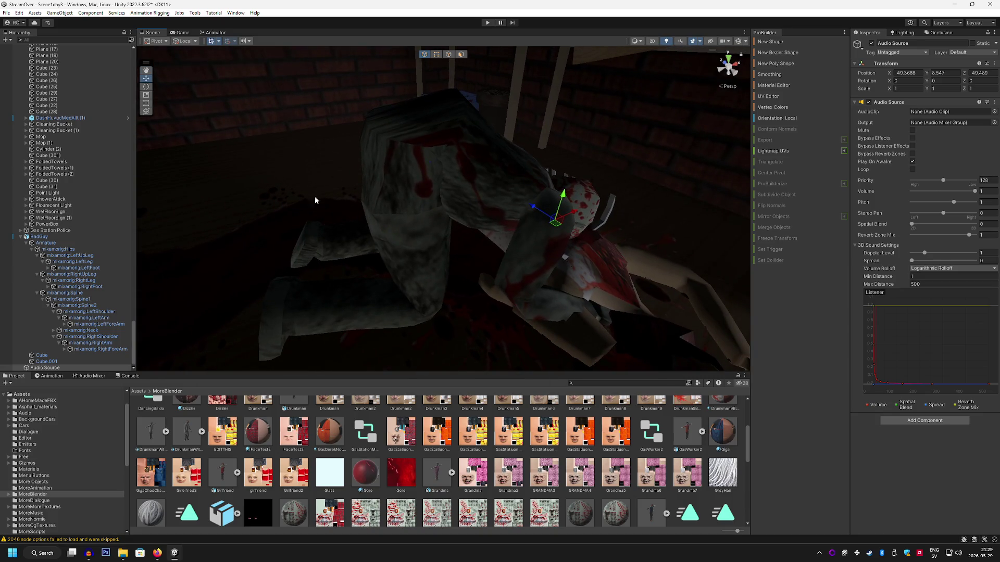
click(62, 249)
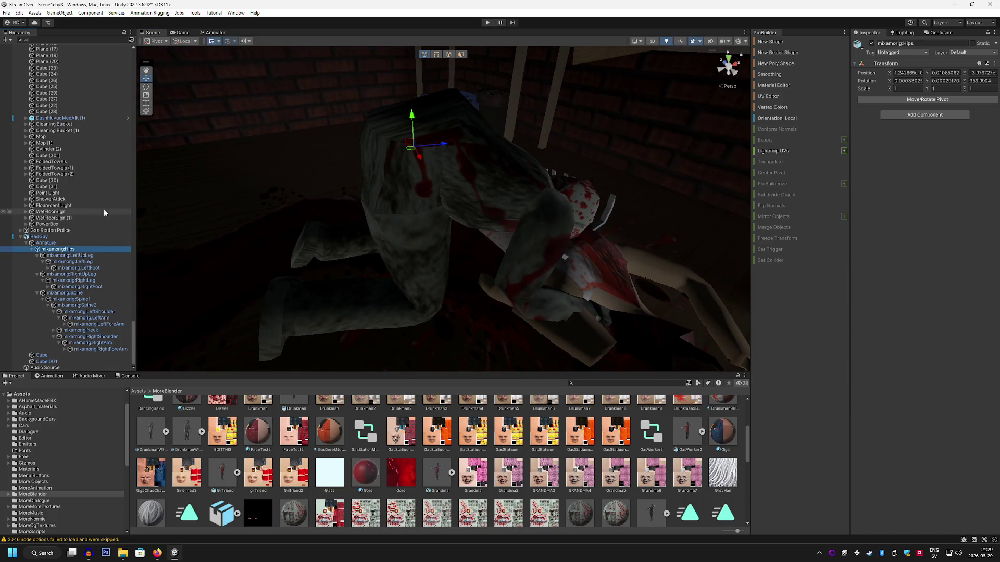
click(921, 115)
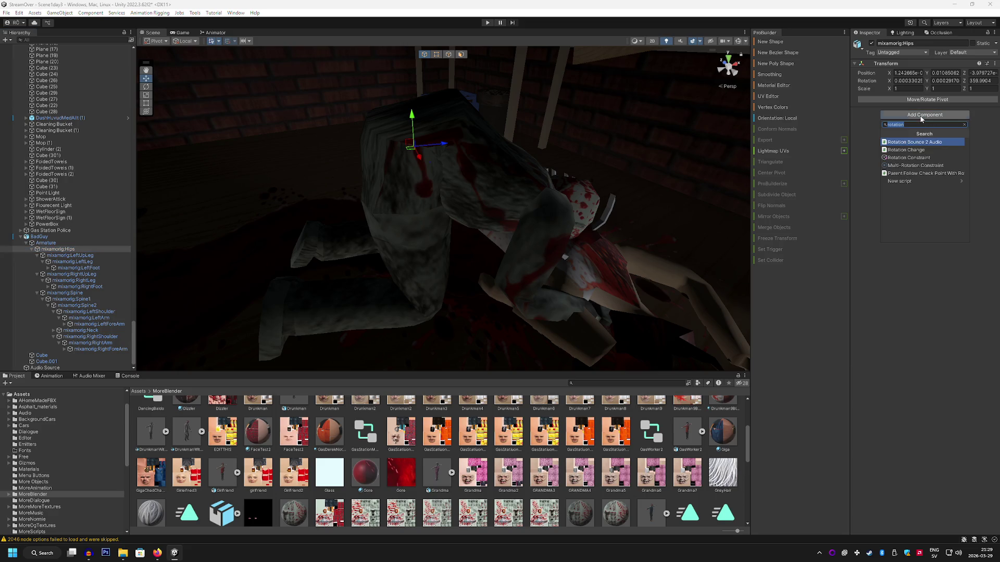
click(914, 143)
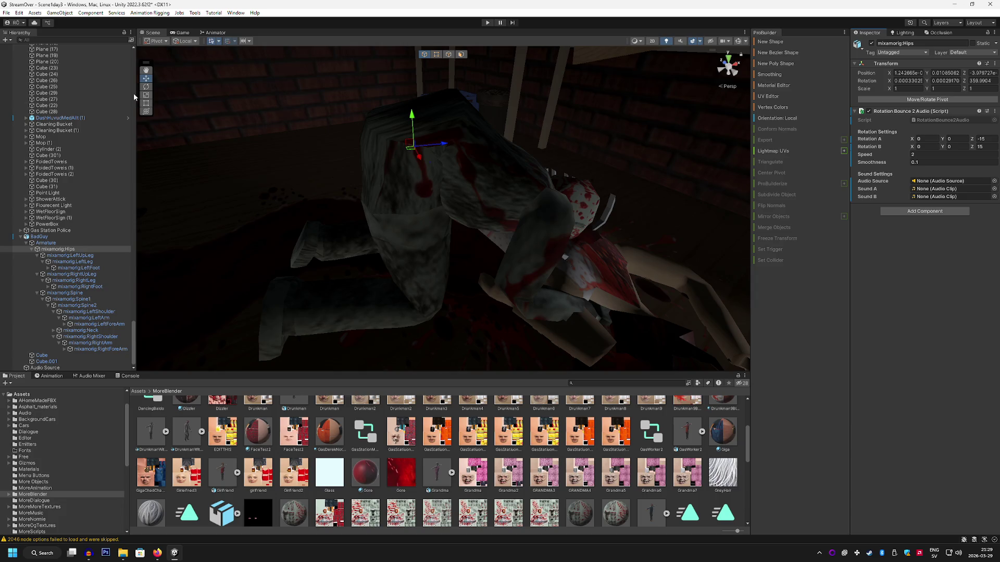
key(e)
drag(430, 126, 435, 125)
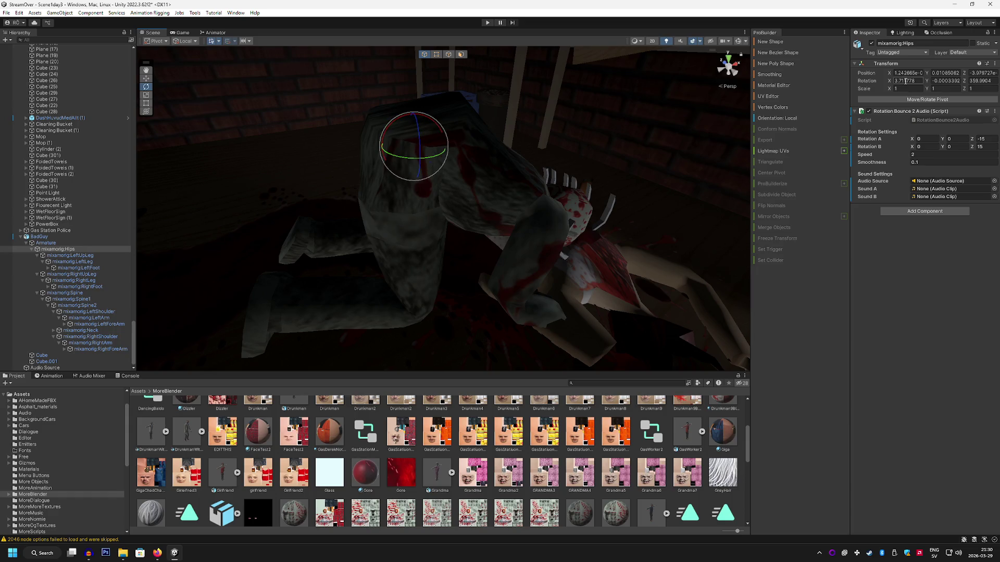
- Set the hips' Rotation B to 3.71, 0, 359.99
click(922, 146)
text(3.71)
click(944, 80)
key(Tab)
click(991, 147)
text(359.99)
- Rotate the hips back, set Smoothness to 0.6 and Rotation A to 358.83, 0, 359.99
drag(429, 122, 428, 122)
click(912, 161)
text(0.8)
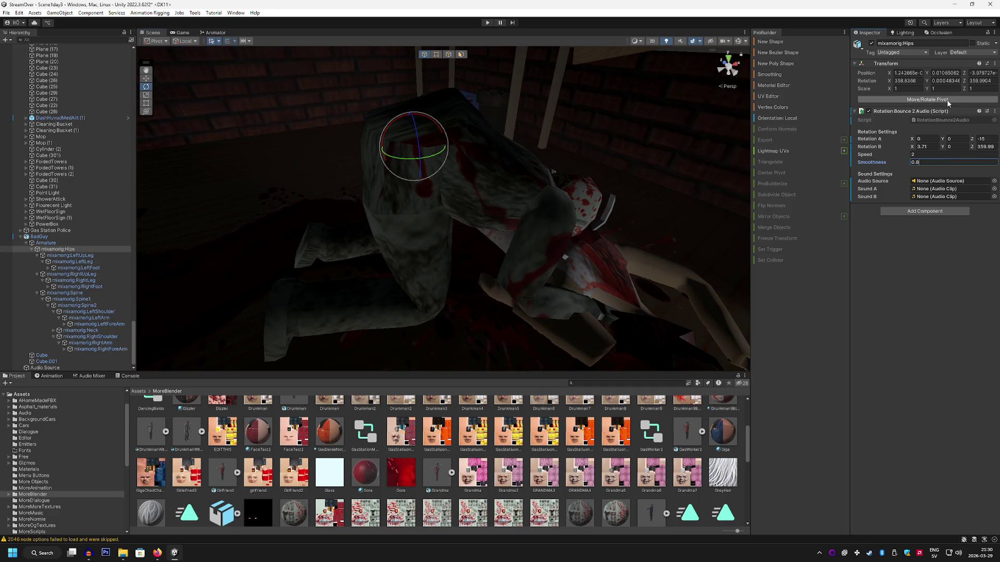
click(905, 82)
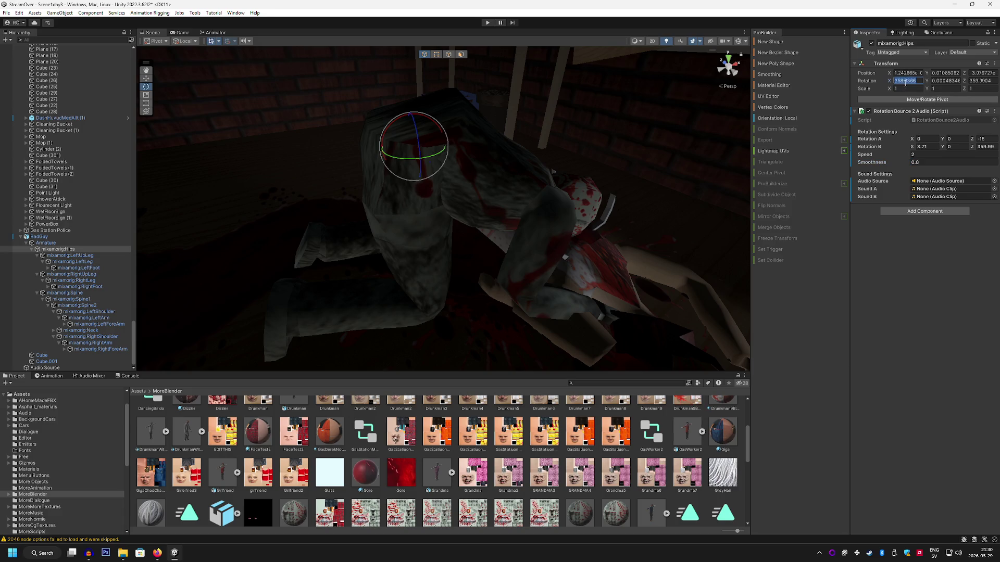
click(929, 139)
text(358.83)
key(Tab)
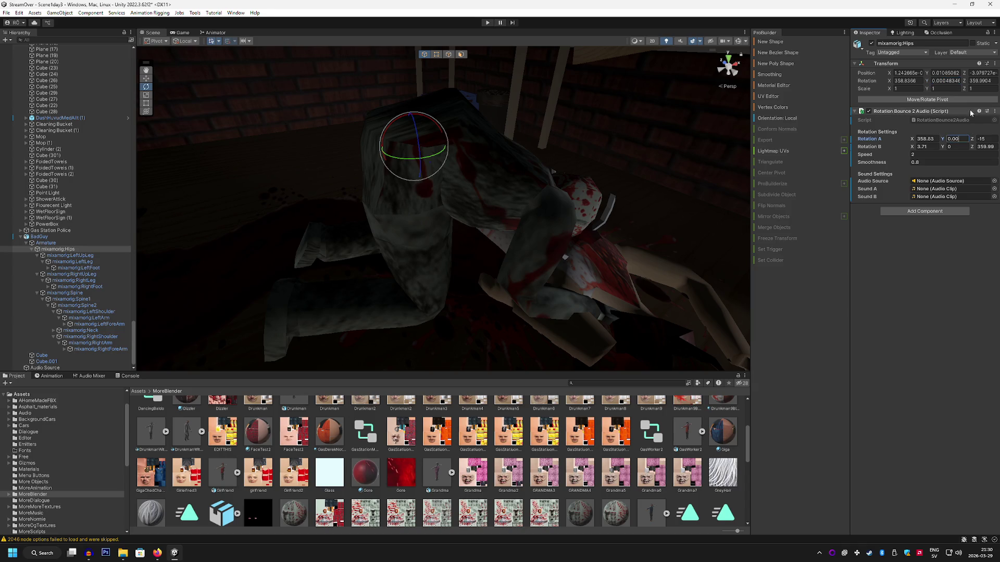
click(950, 146)
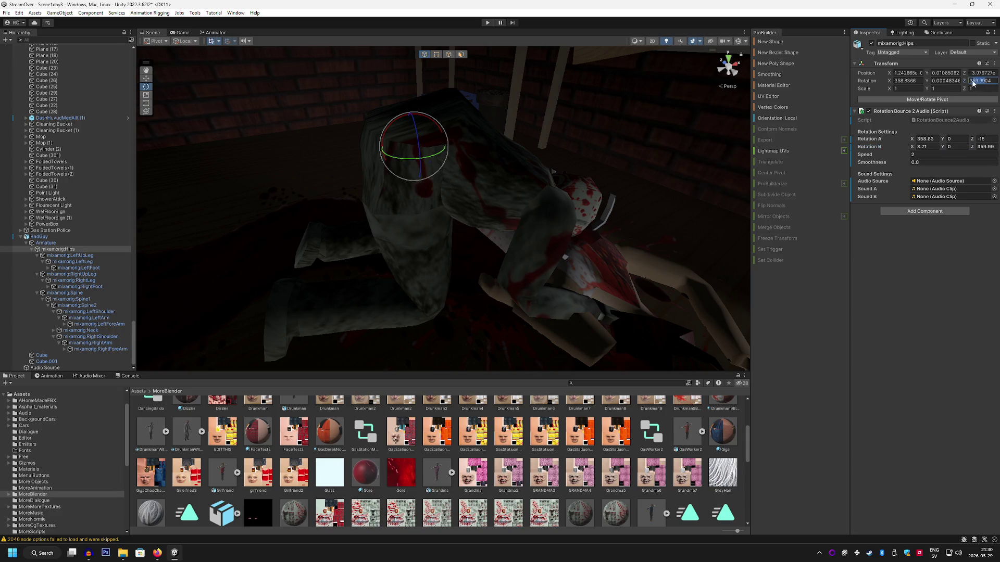
click(991, 140)
text(359.99)
click(922, 268)
- Test-run the hips bounce in the Game view
click(181, 33)
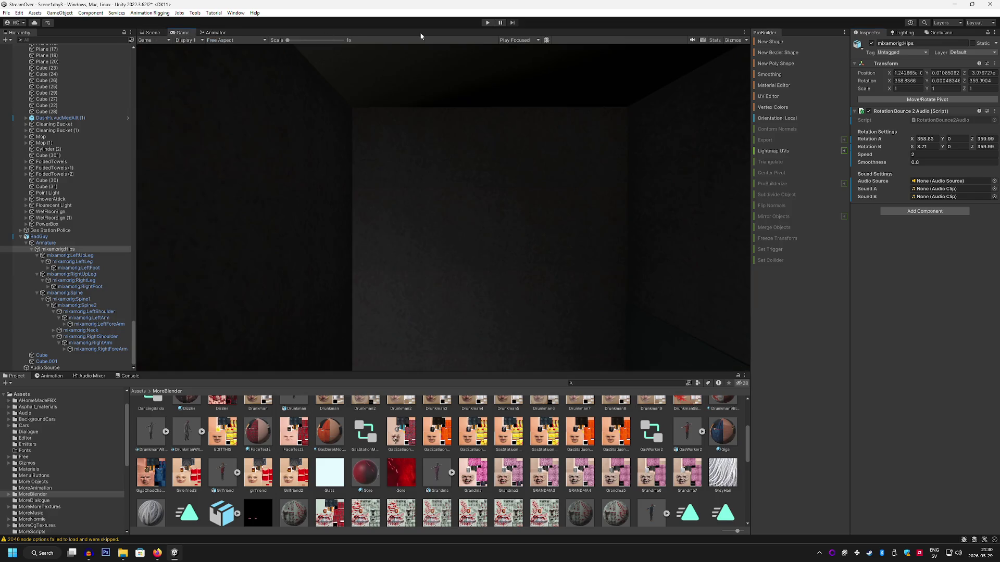
click(487, 23)
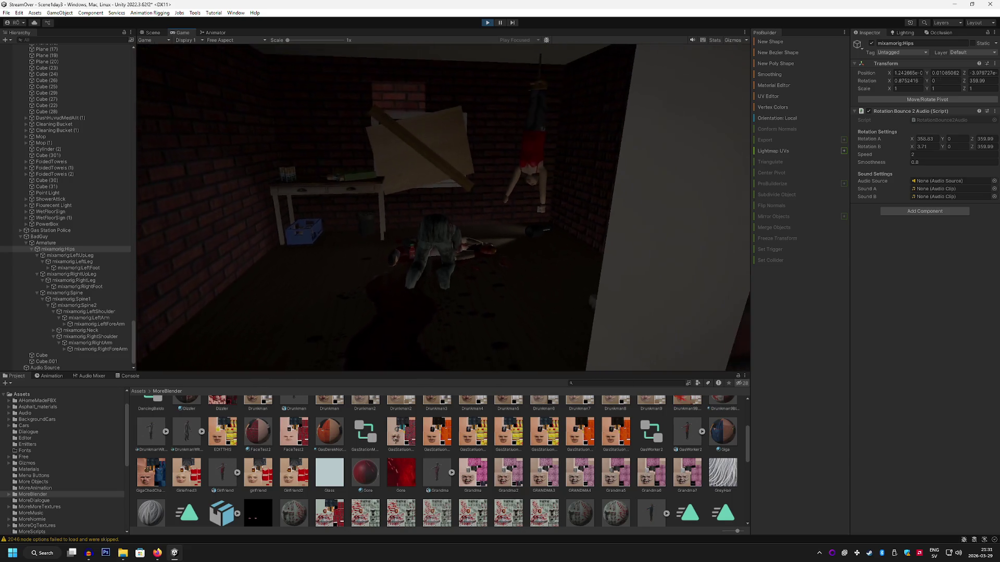
click(489, 22)
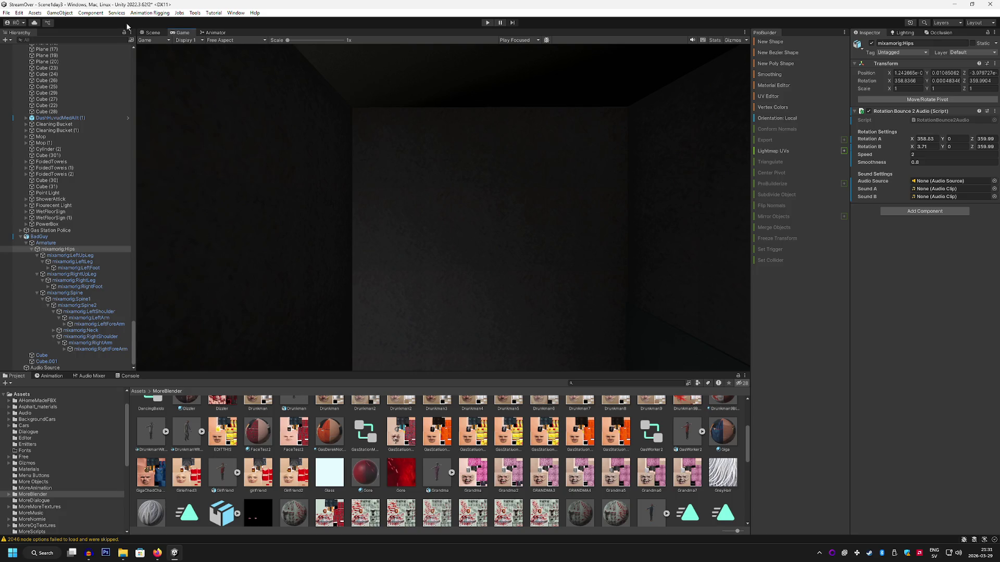
- Back in Scene view, undo the stray hips rotation and bring Audacity to the front
click(152, 32)
mouse_move(442, 133)
mouse_down()
mouse_move(430, 127)
mouse_move(531, 143)
mouse_up()
key(ctrl+z)
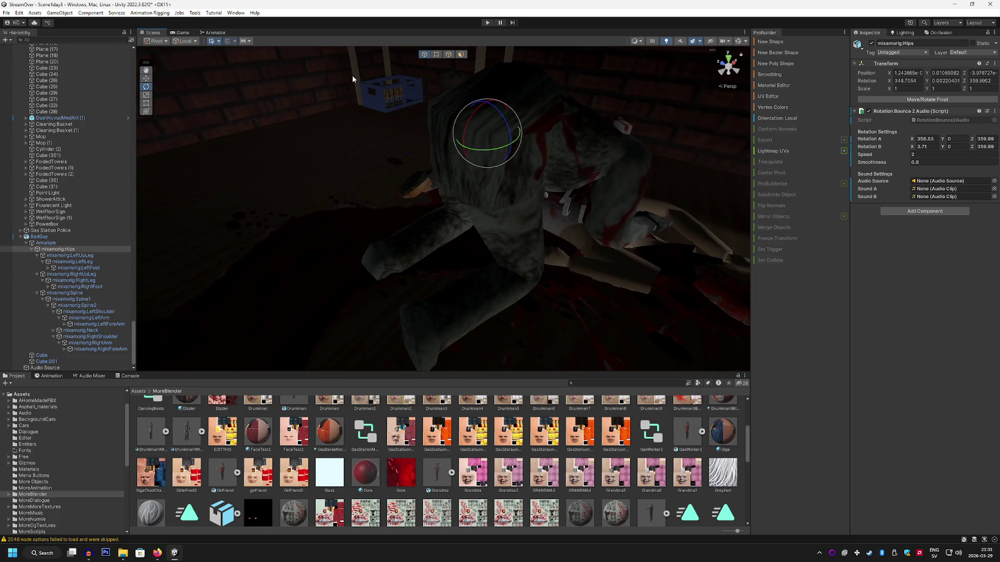
key(f)
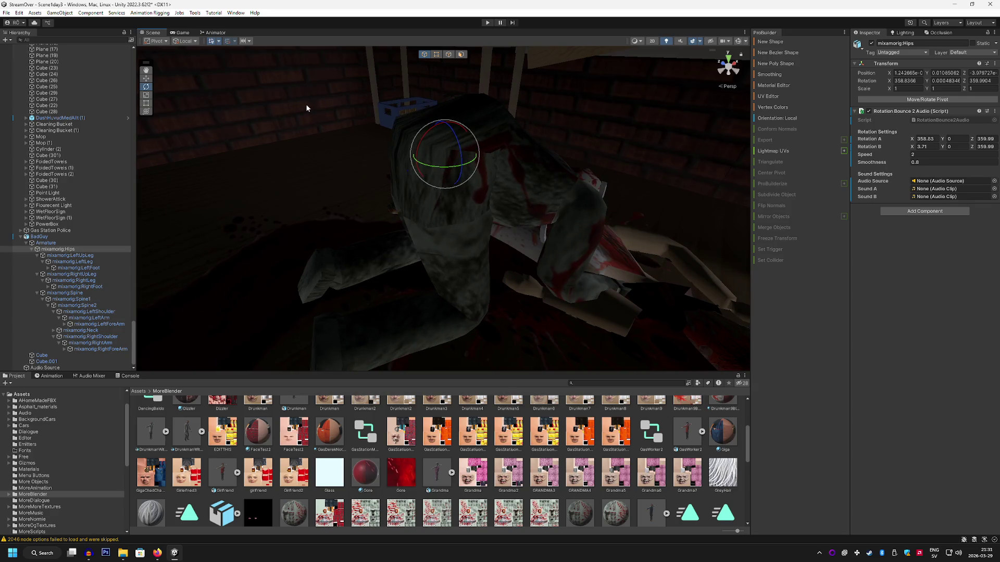
click(306, 108)
mouse_move(308, 107)
mouse_down()
mouse_move(193, 121)
mouse_move(232, 112)
mouse_move(196, 262)
mouse_up()
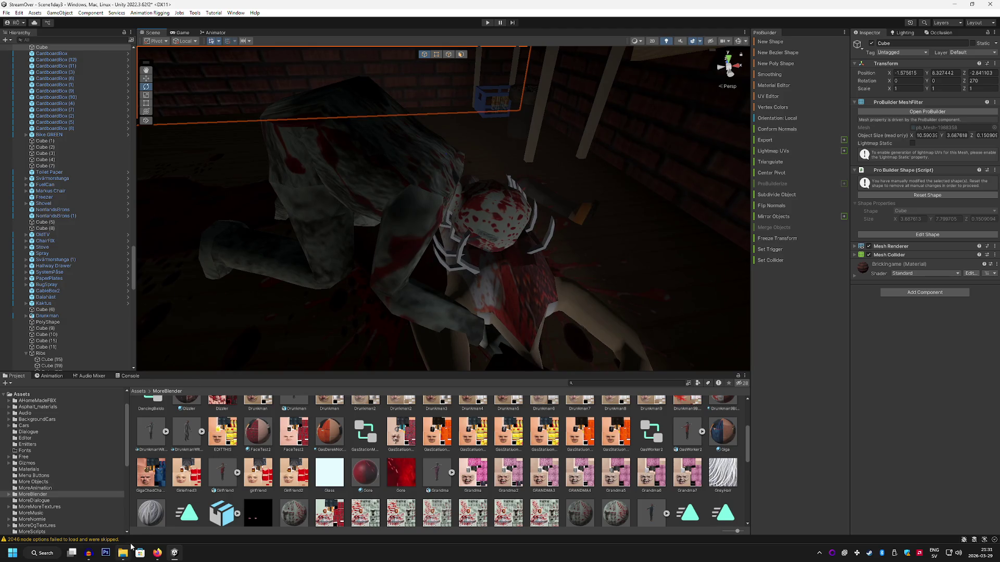
click(89, 554)
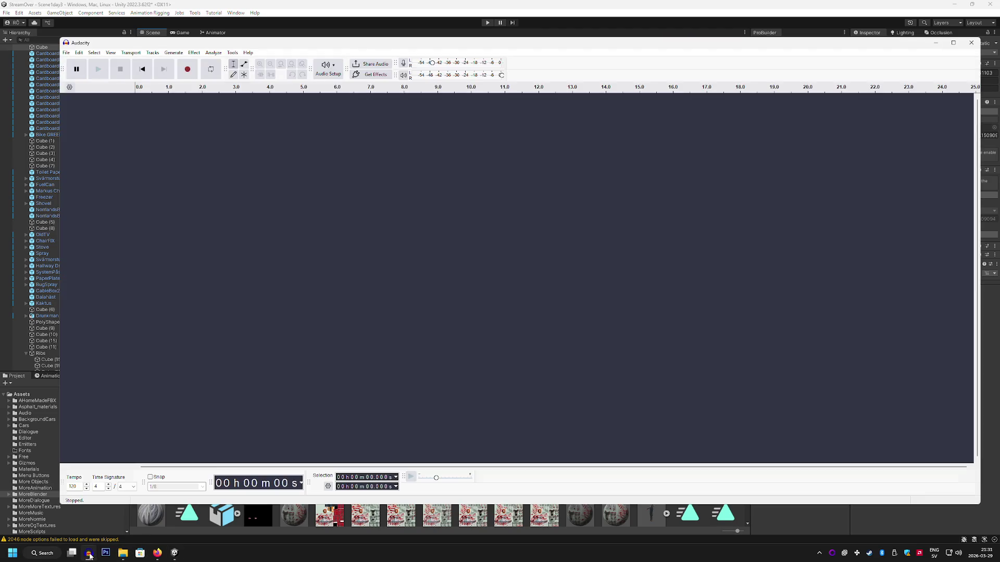
- Record two short test takes in Audacity
click(193, 71)
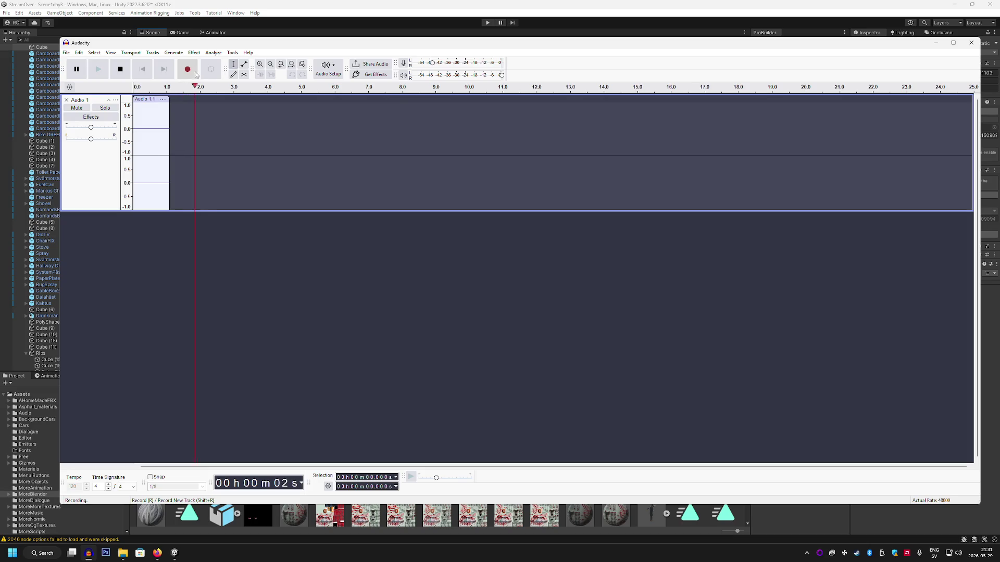
click(121, 70)
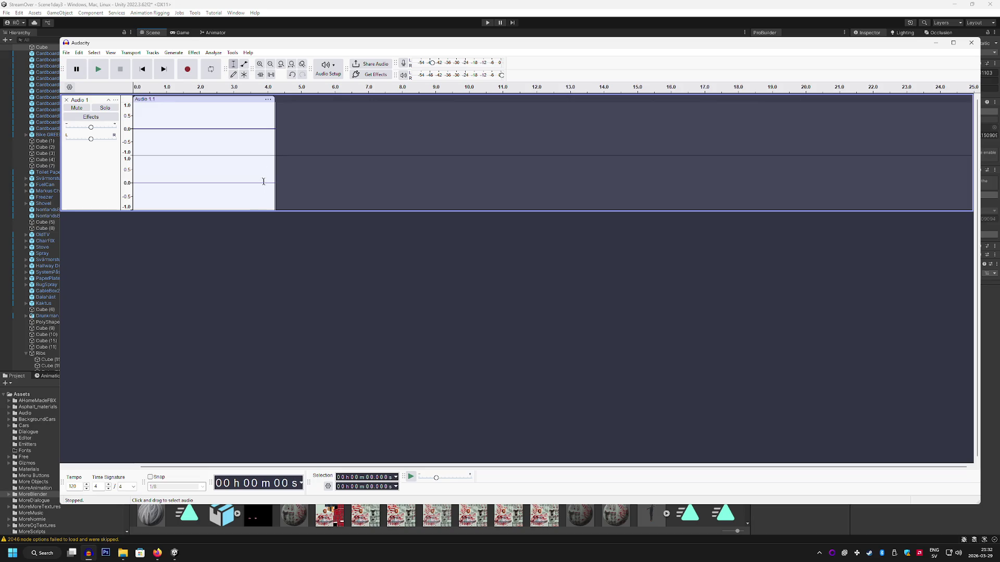
click(46, 553)
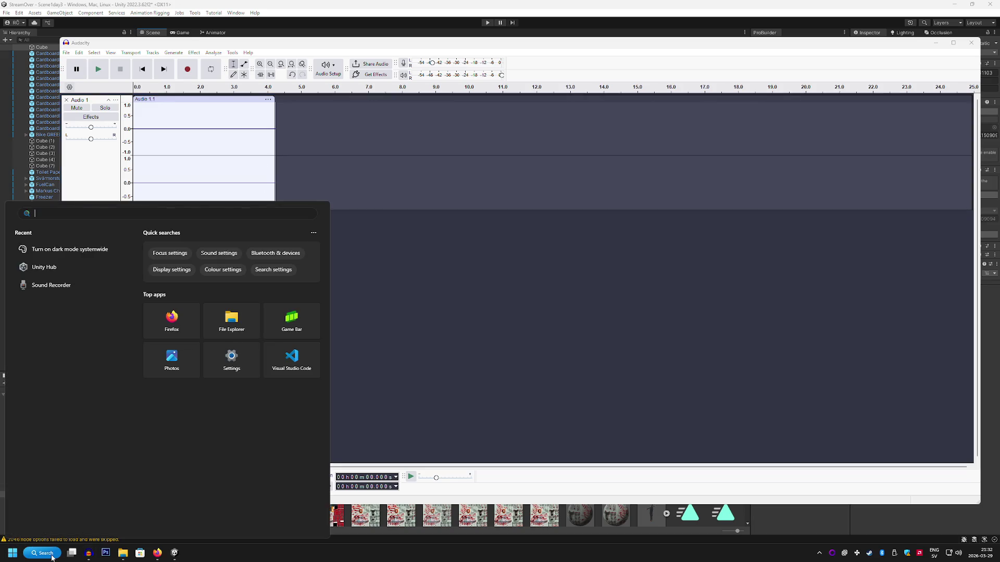
click(507, 330)
click(187, 73)
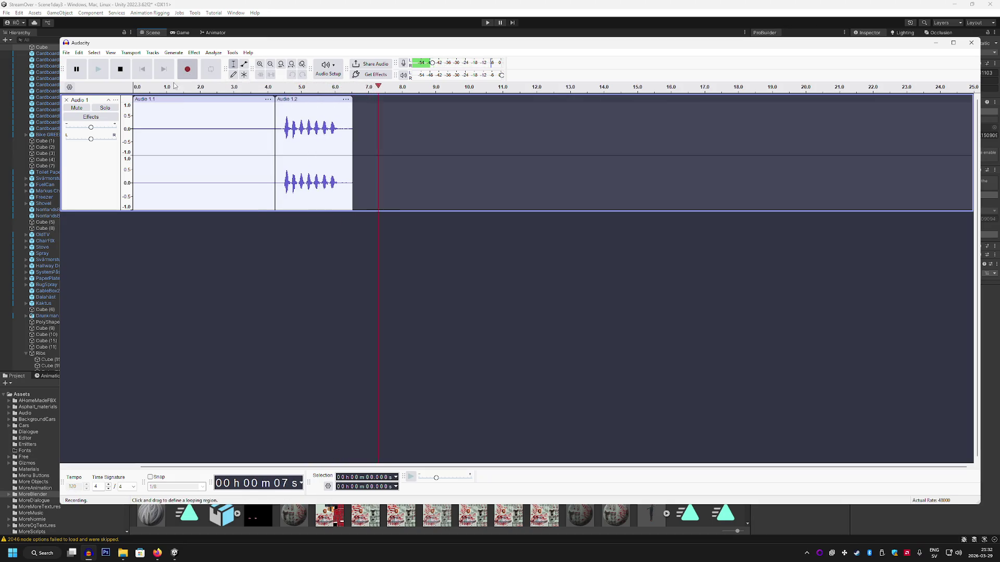
click(120, 69)
- Delete both clips and record a fresh take of about 9.5 seconds
click(325, 100)
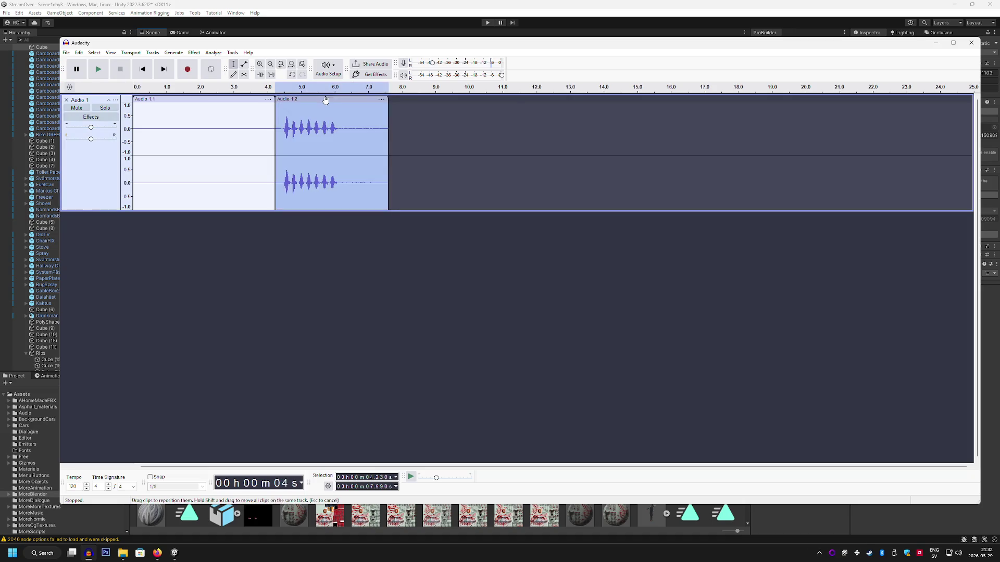
key(Delete)
click(241, 100)
key(Delete)
key(r)
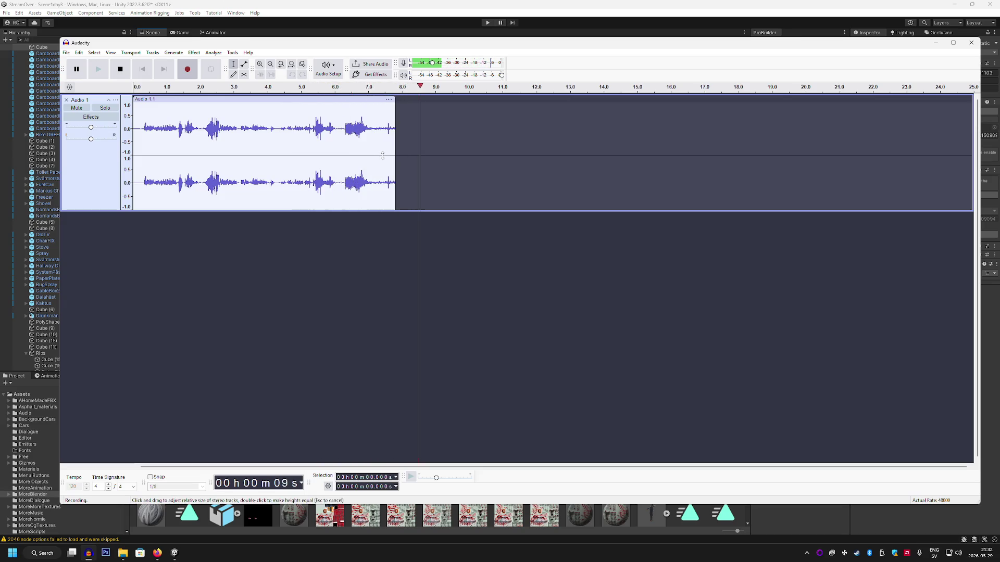
click(121, 71)
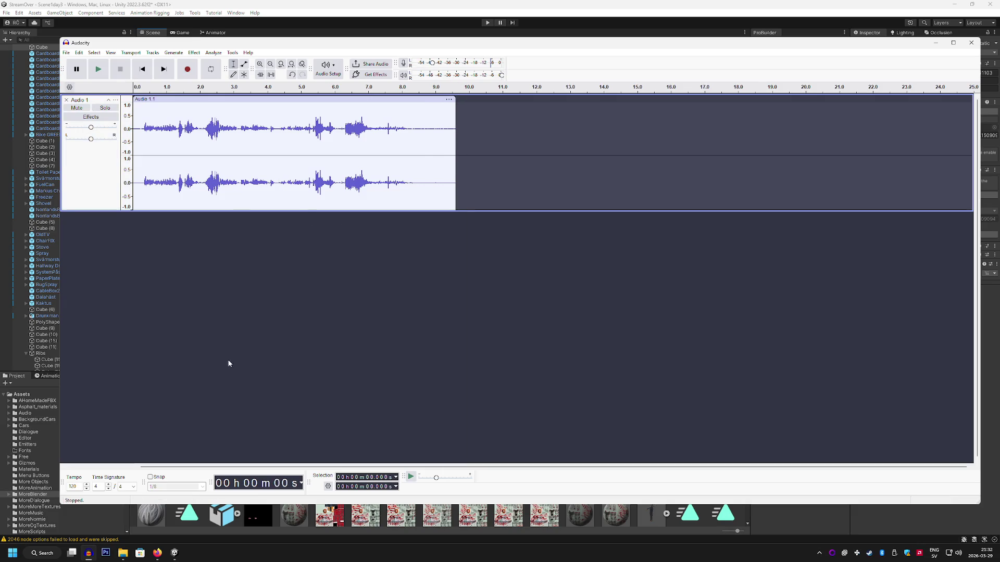
click(157, 553)
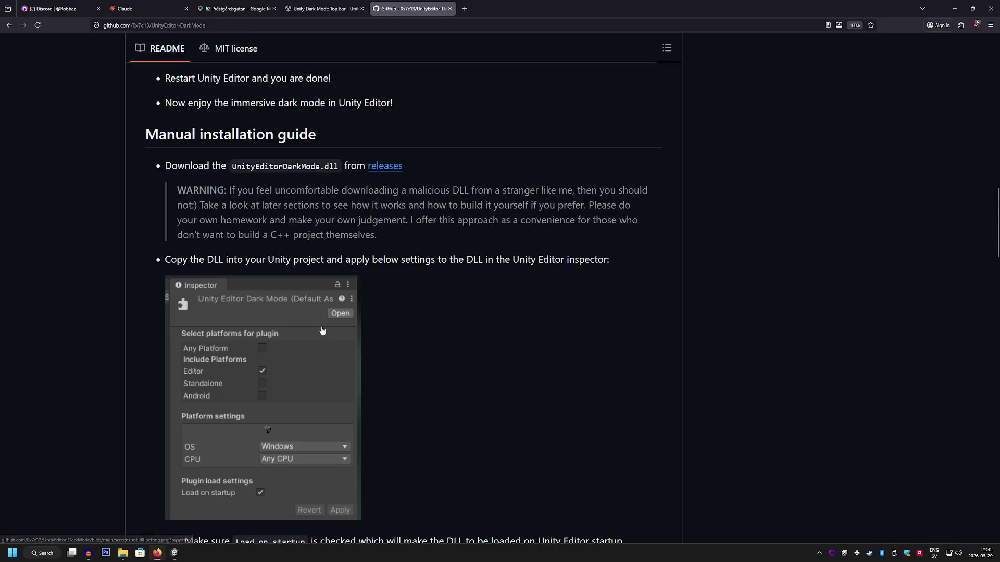
- Search the web for 'freesounds' in a new tab and open the Freesound site
click(462, 6)
text(sound)
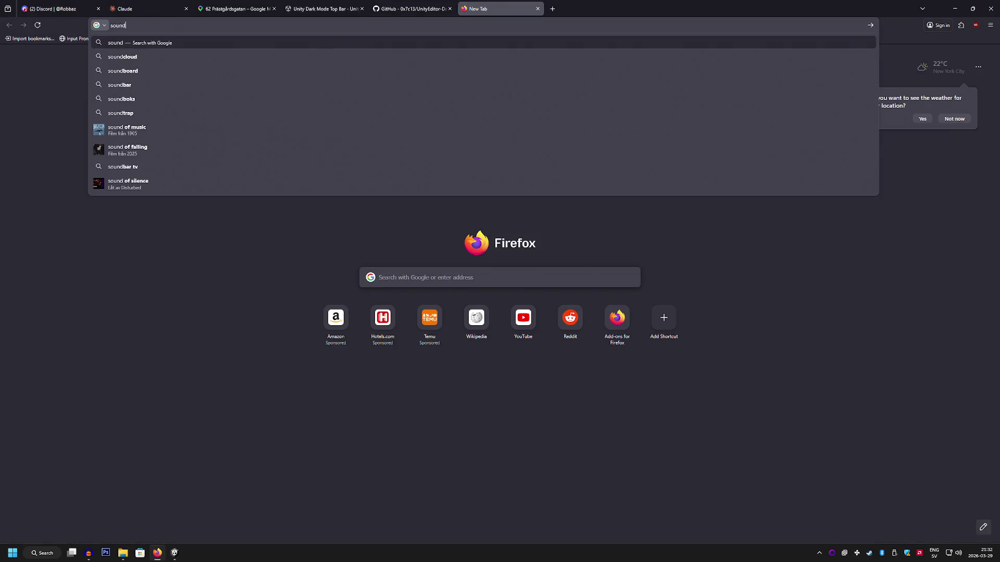
key(BackSpace)
key(BackSpace)
text(fre)
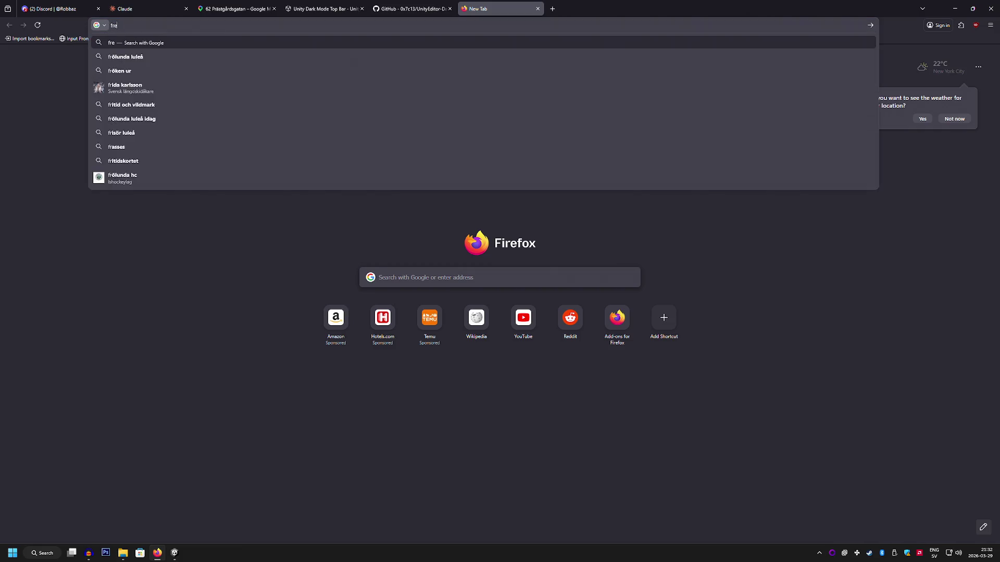
text(esounds)
key(Return)
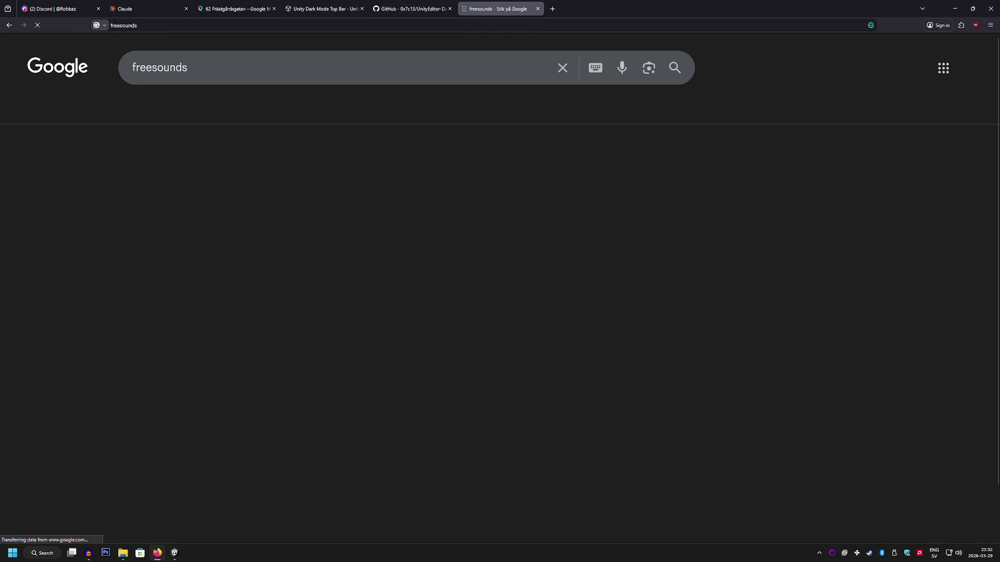
click(168, 217)
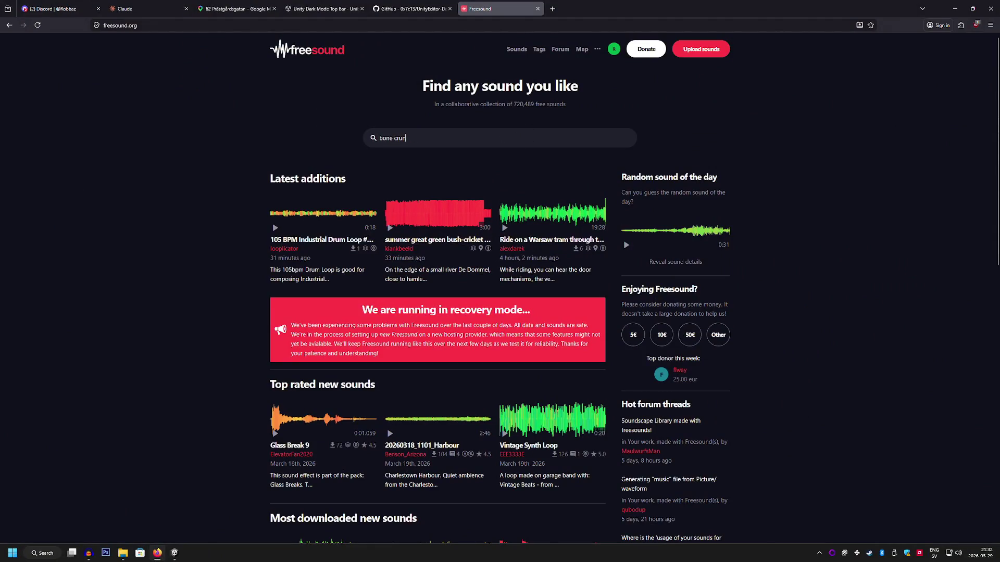
- Search 'bone crunch', preview results, and download GOREBone_Bone Crunch Dry 01_KVV AUDIO_FREE, showing it in its folder
text(ch)
key(Return)
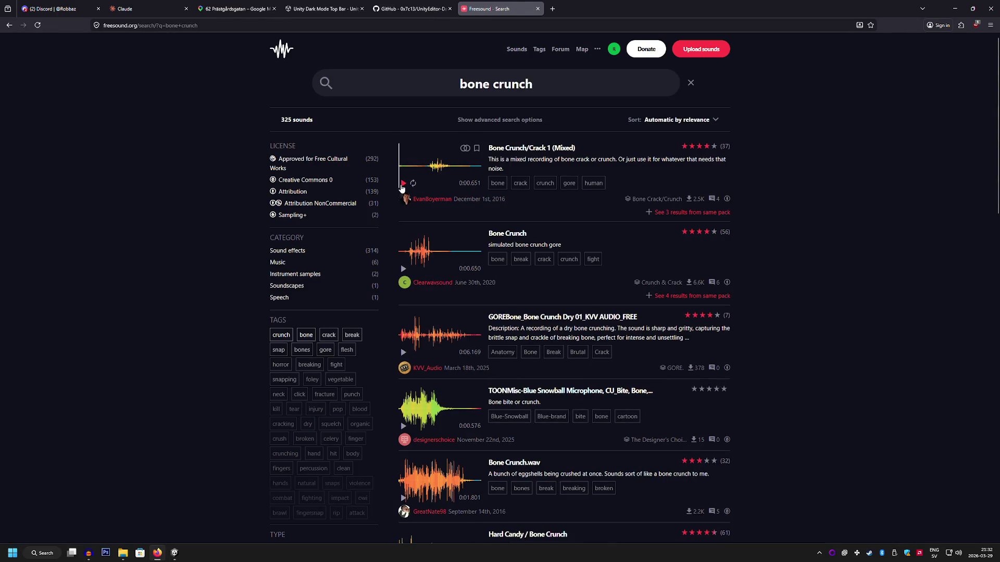
click(403, 185)
click(404, 269)
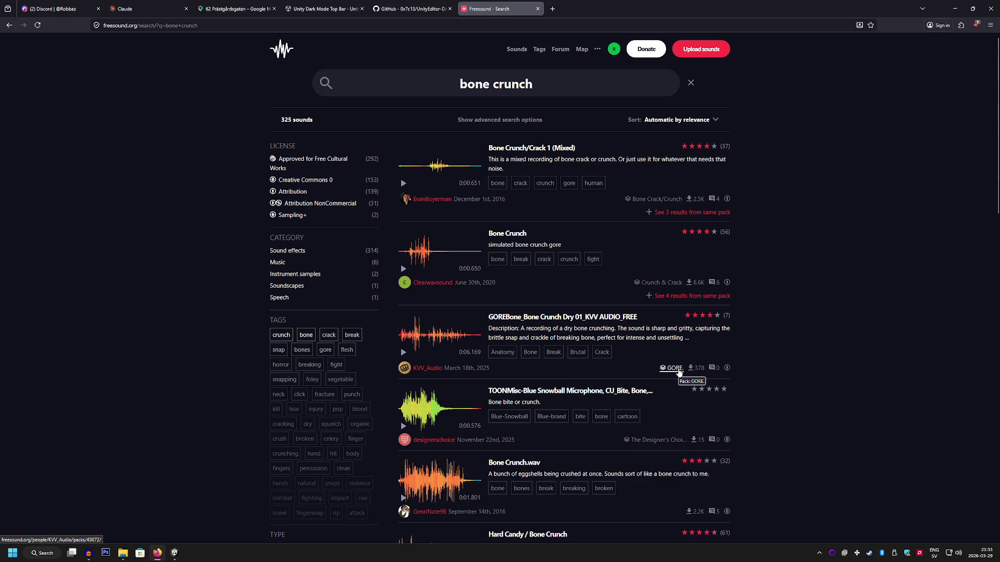
click(590, 319)
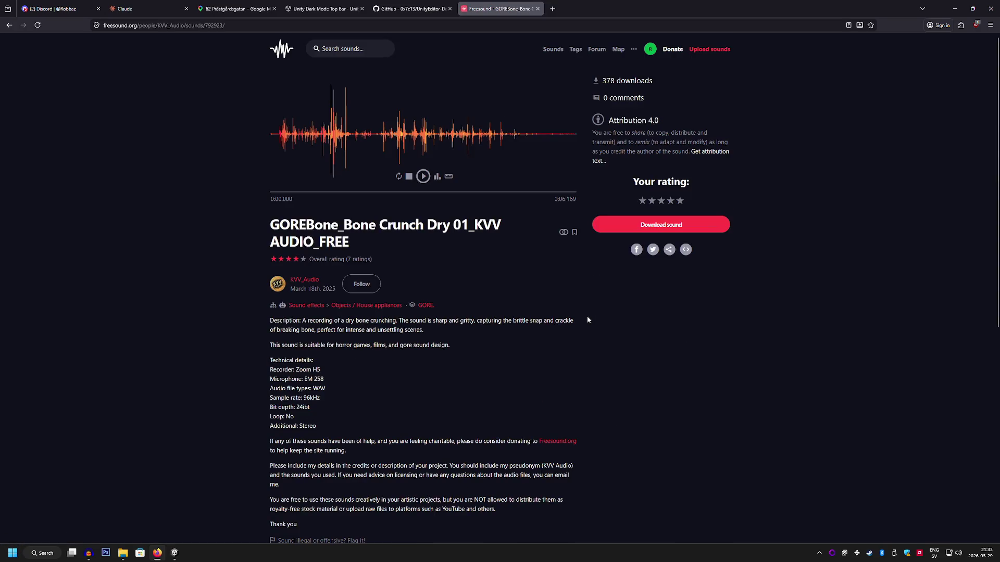
click(676, 224)
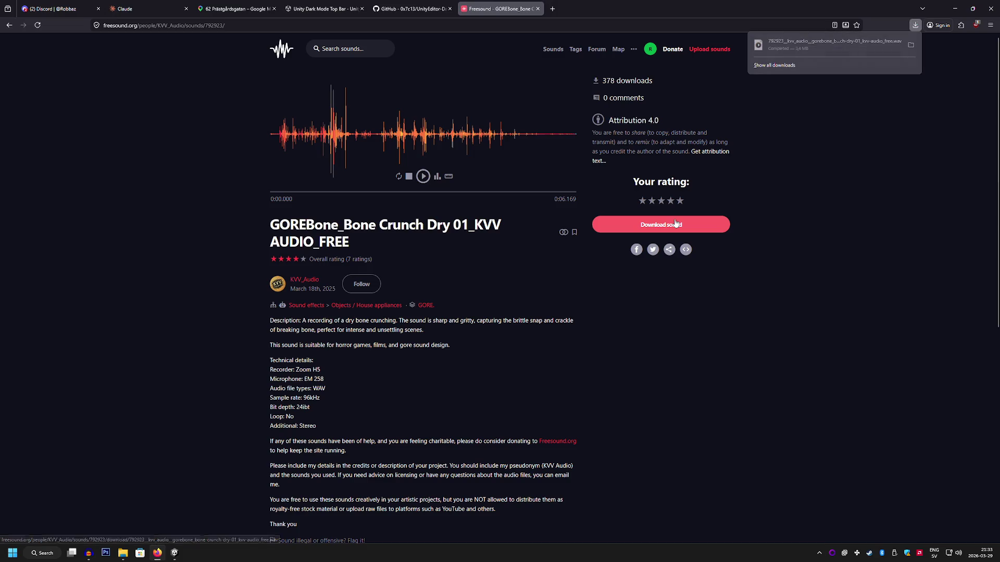
click(911, 46)
- Rename the downloaded wav file to BoneCrunch.wav
right_click(448, 168)
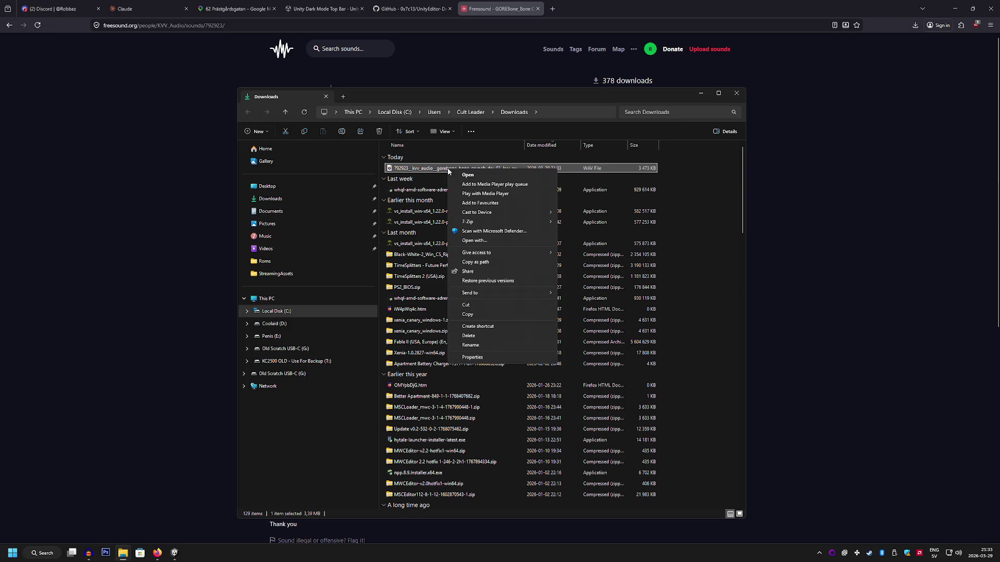
click(495, 343)
text(np)
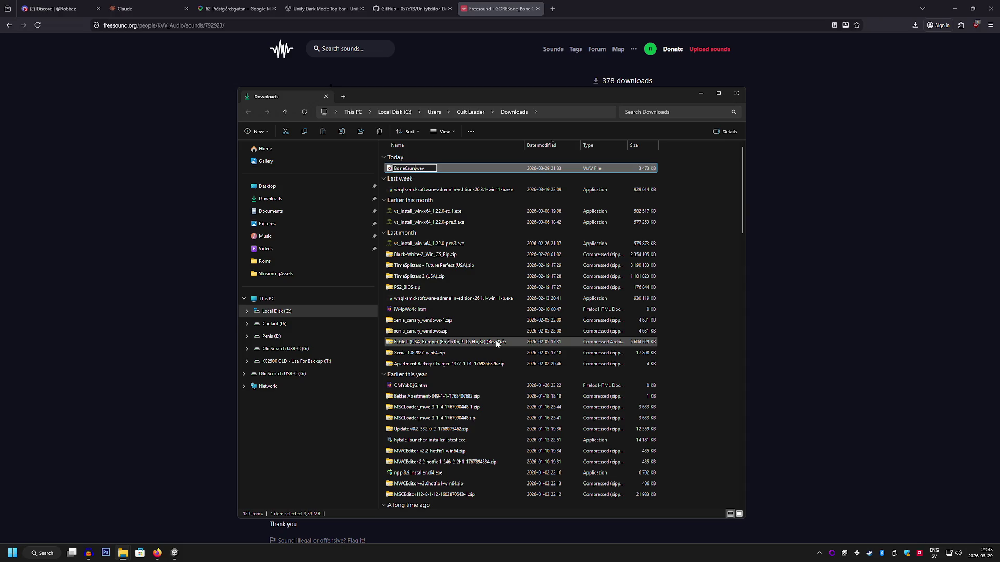
text(ch)
key(Return)
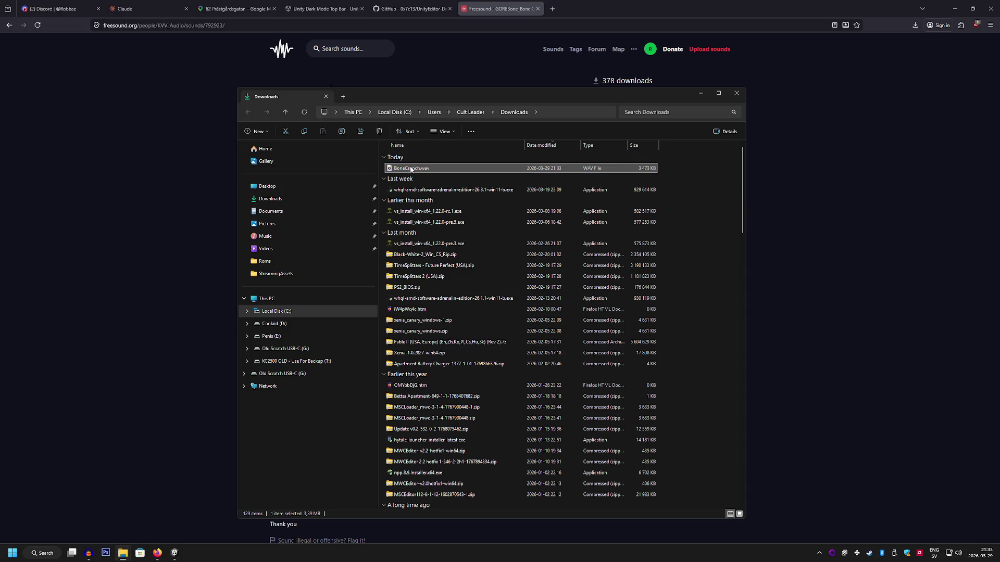
- Copy BoneCrunch.wav into E:\UnityProject\StreamOver\Assets\Audio, then return to Audacity
right_click(412, 170)
key(Escape)
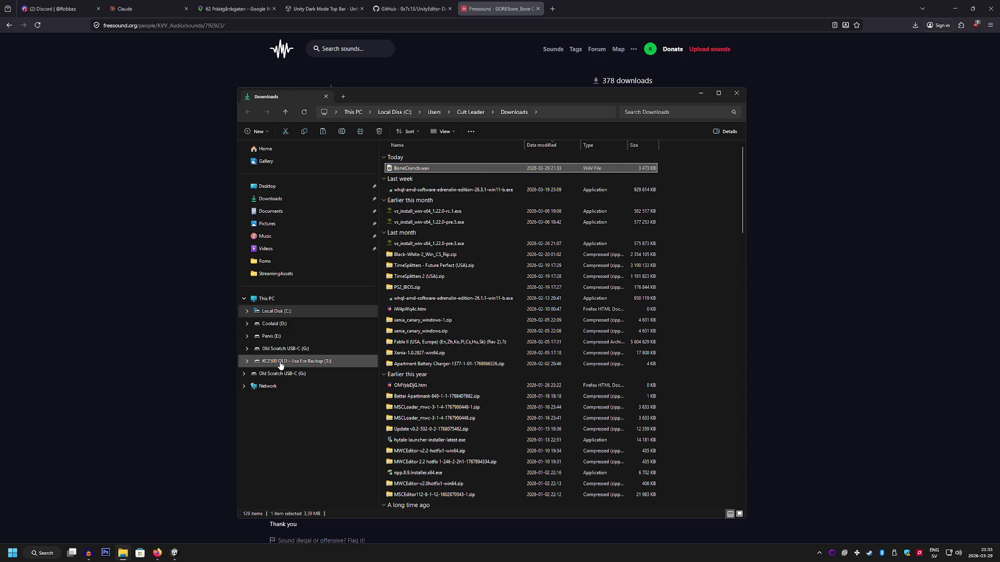
click(279, 348)
click(276, 336)
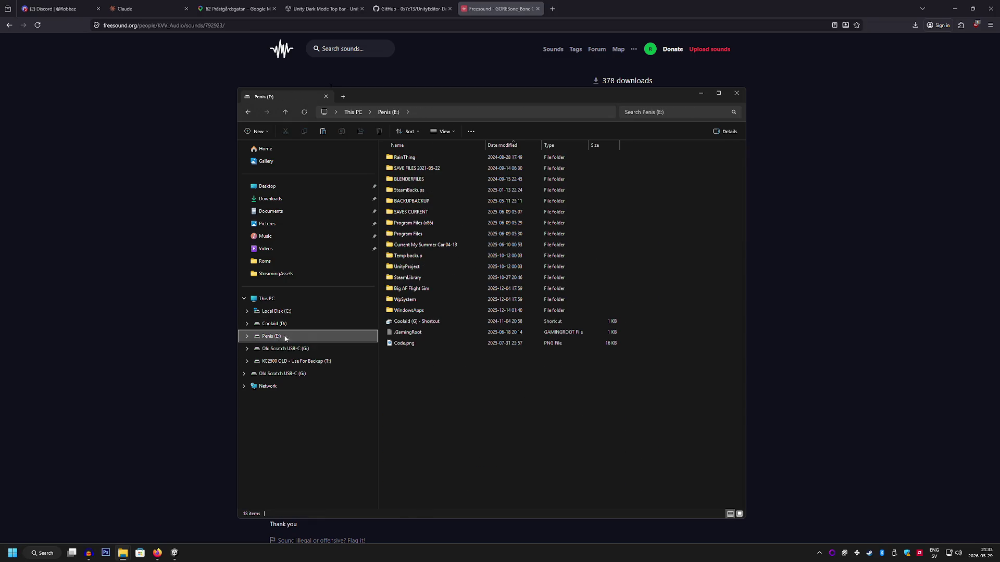
double_click(428, 266)
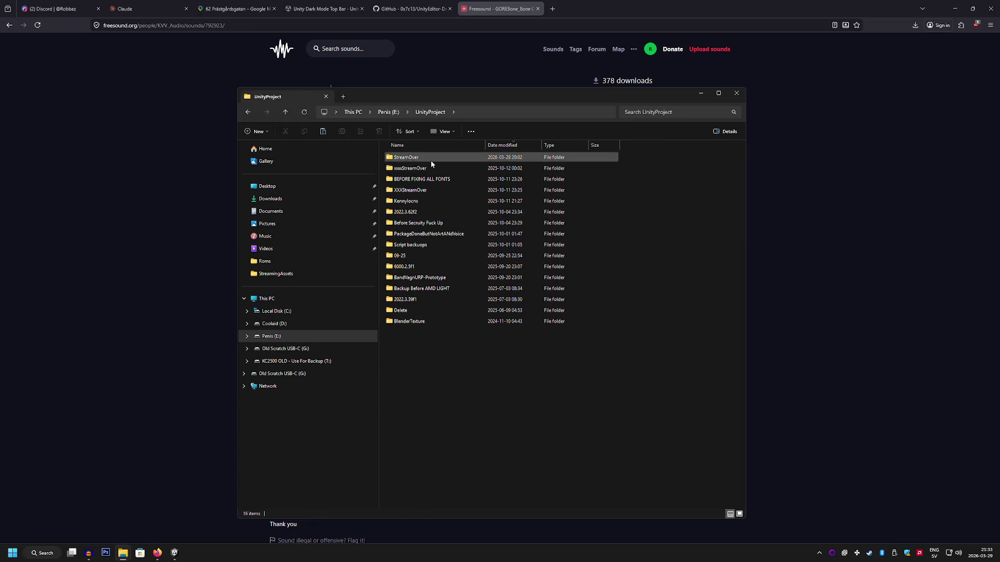
double_click(430, 159)
double_click(411, 190)
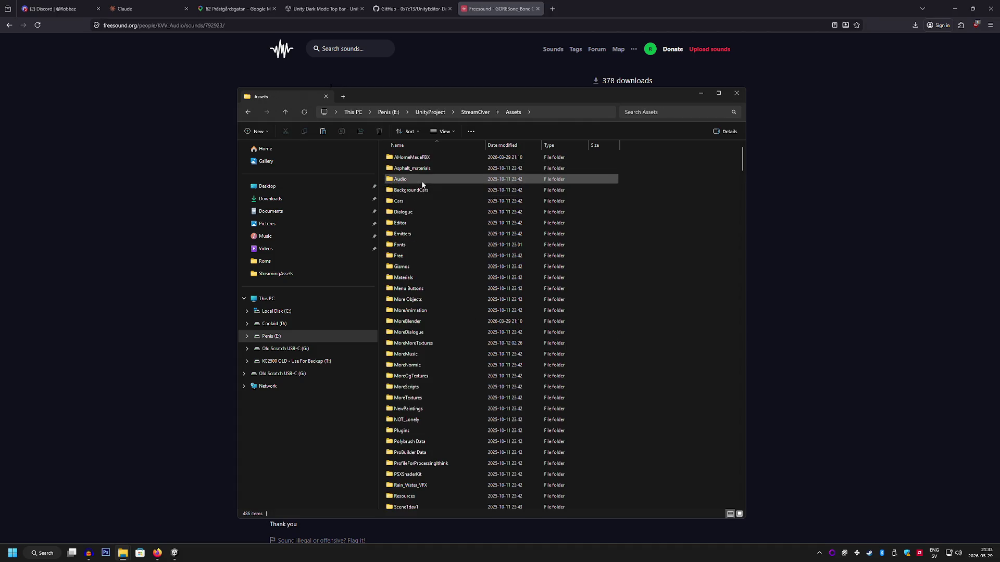
double_click(404, 179)
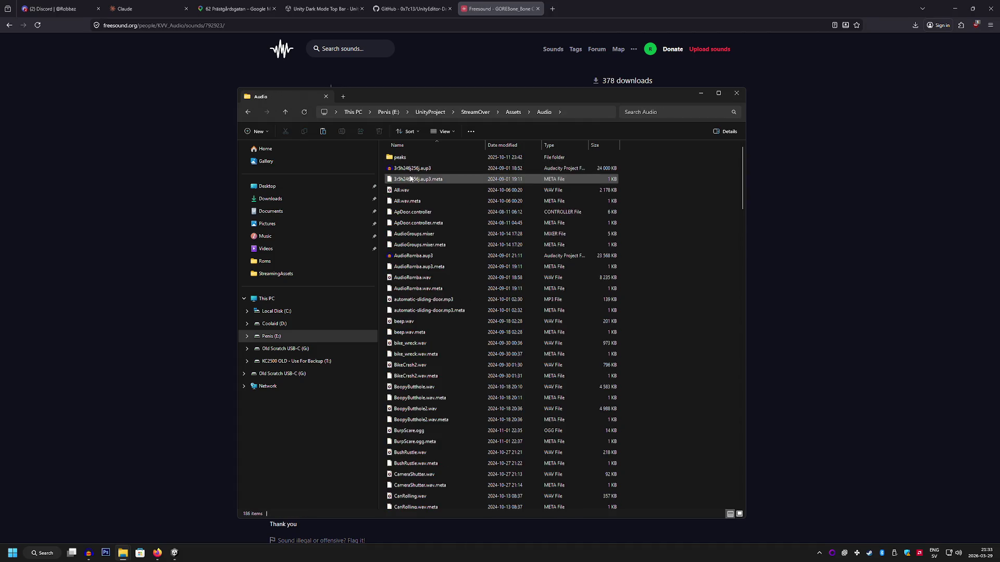
right_click(703, 246)
click(723, 302)
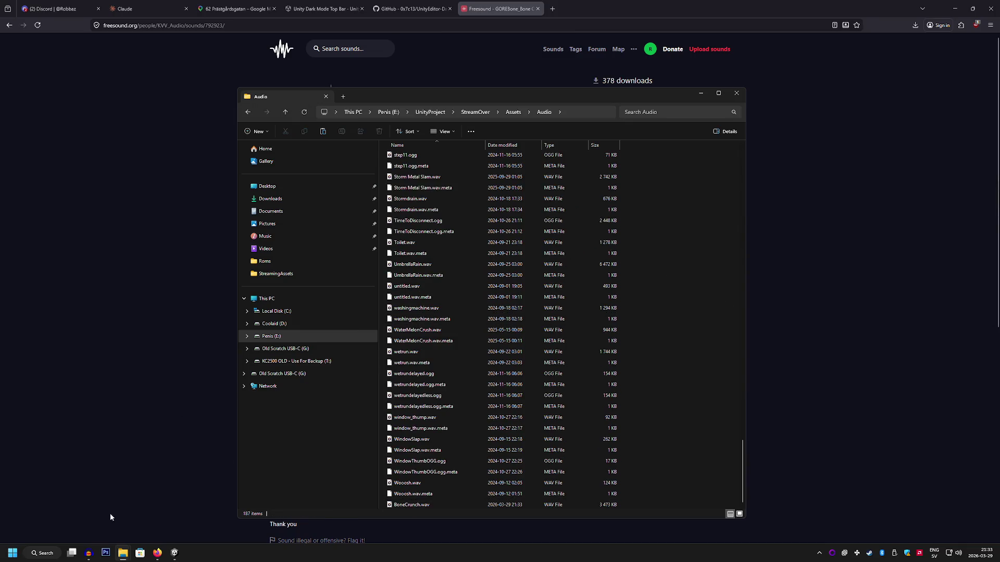
click(89, 553)
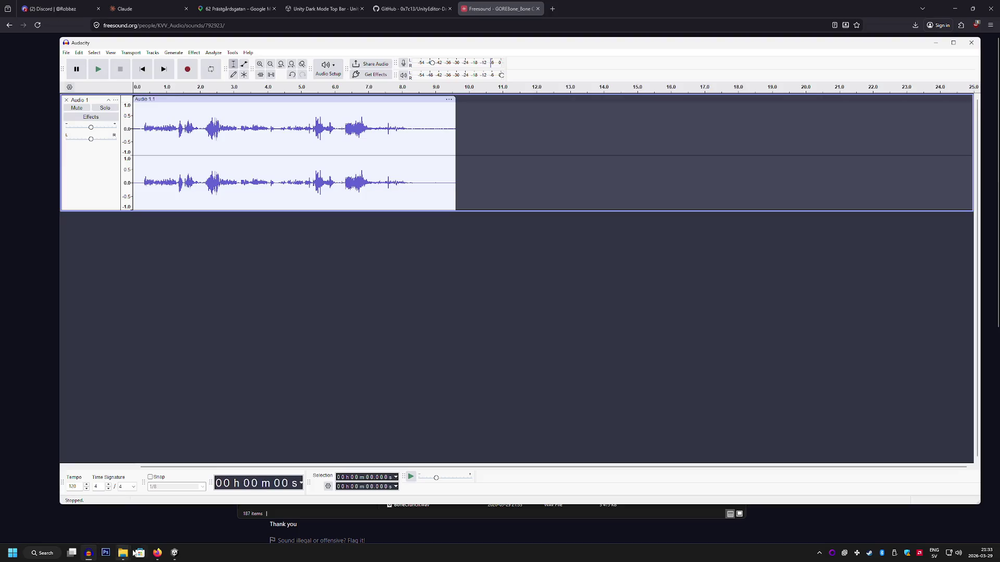
- Import BoneCrunch.wav from the Audio folder as a new track and shift it later
mouse_move(129, 554)
click(139, 525)
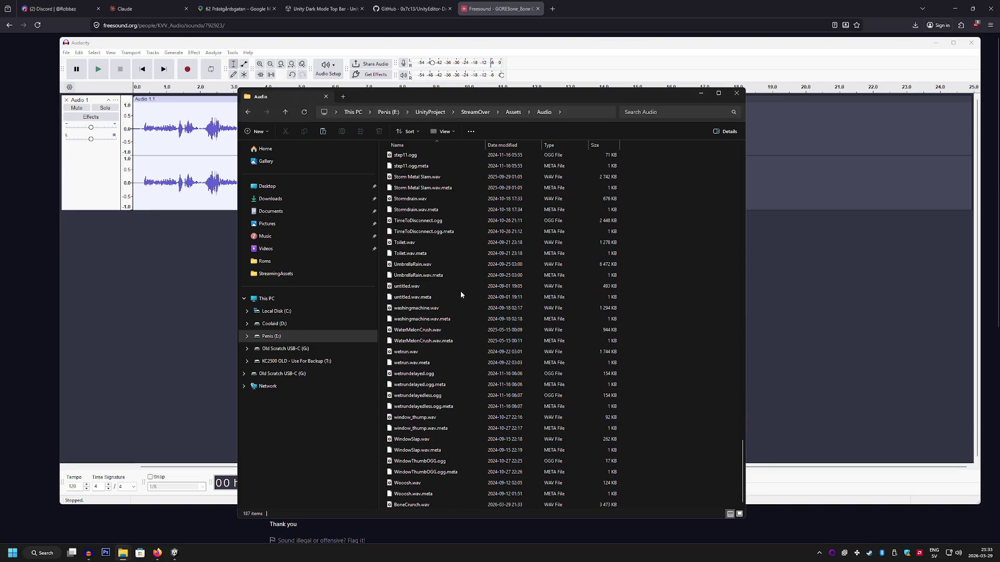
click(421, 504)
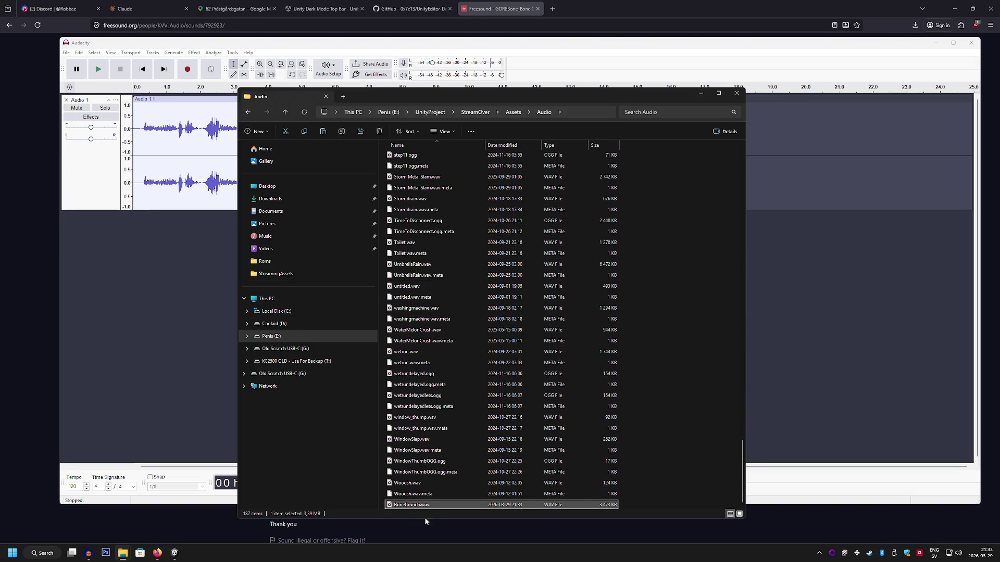
mouse_move(409, 506)
mouse_down()
mouse_move(172, 239)
mouse_move(197, 257)
mouse_up()
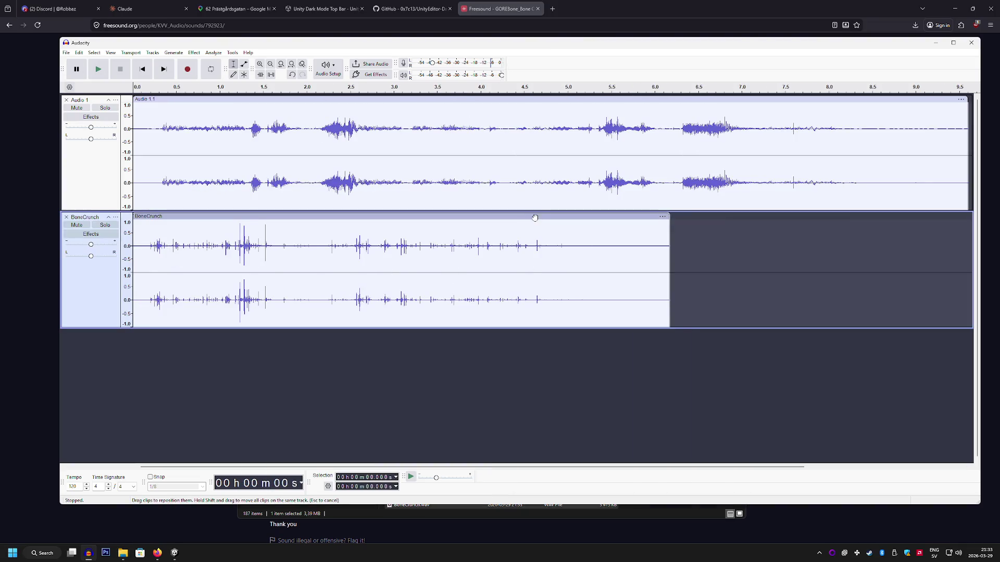
drag(535, 215, 692, 210)
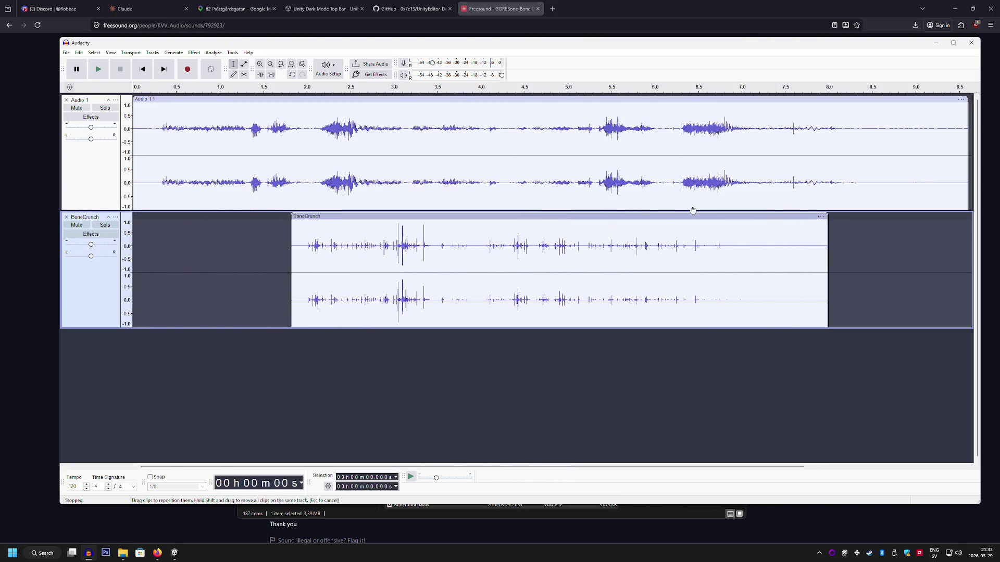
- Play both tracks, trim the end of Audio 1.1, and nudge BoneCrunch slightly earlier
click(99, 69)
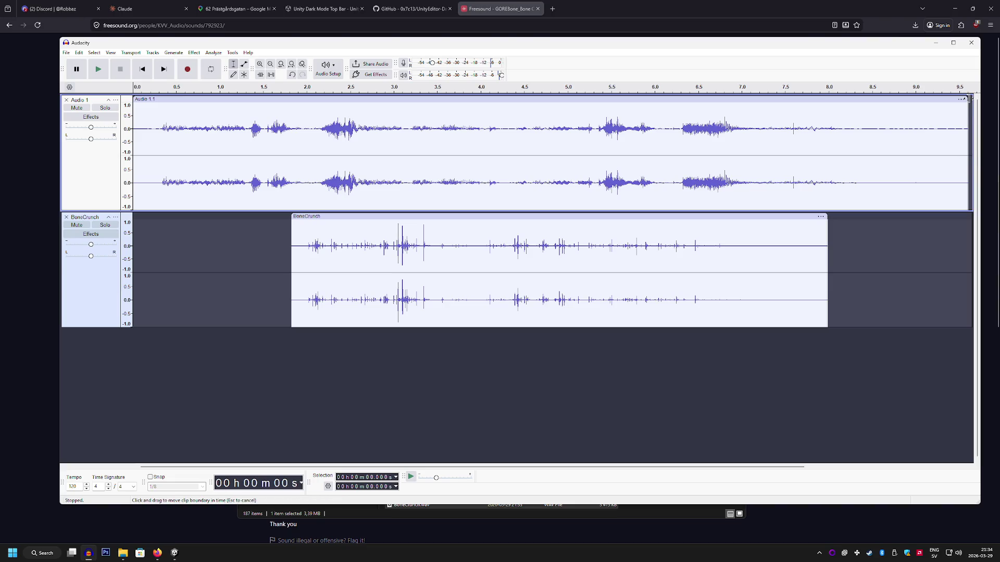
drag(969, 101, 919, 102)
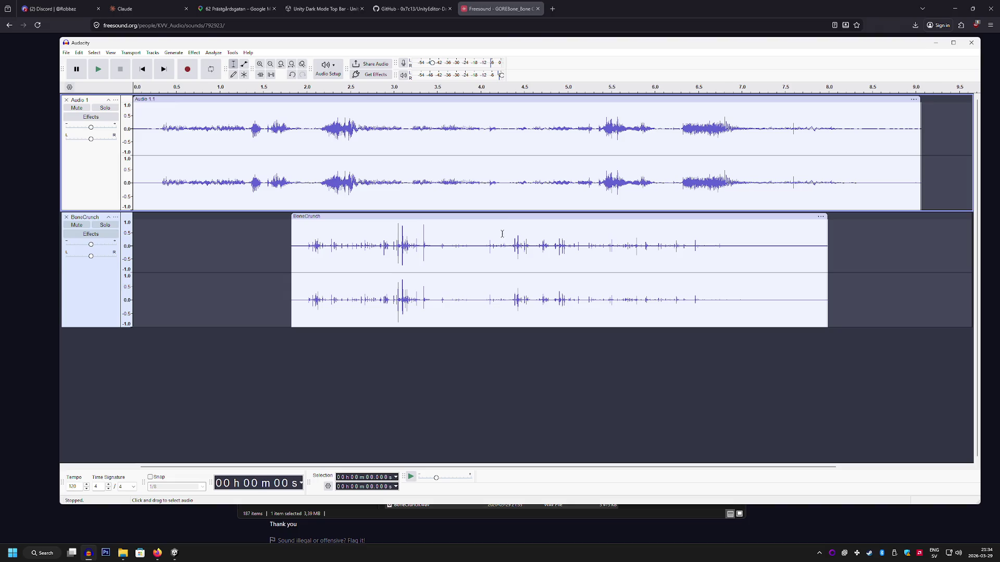
drag(504, 215, 491, 214)
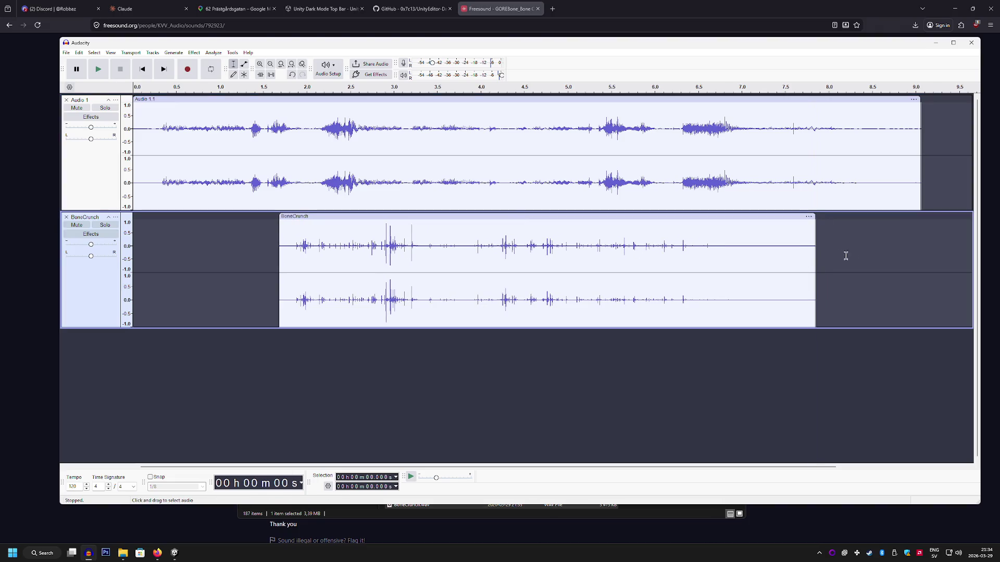
right_click(922, 238)
drag(921, 231, 281, 224)
- Zoom out to the full 19 seconds and set the play position to 8.846 s on BoneCrunch
click(386, 166)
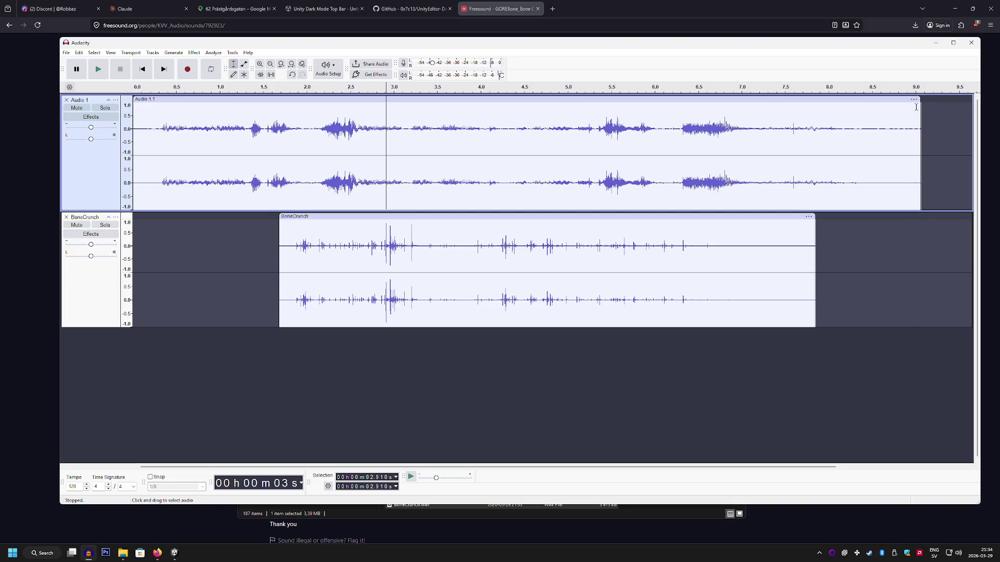
click(946, 157)
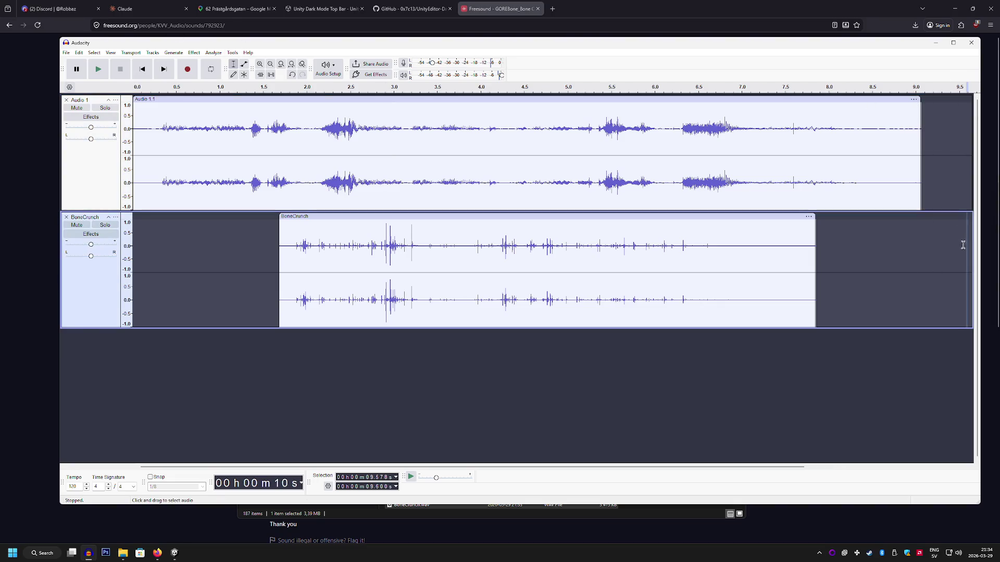
key(ctrl+3)
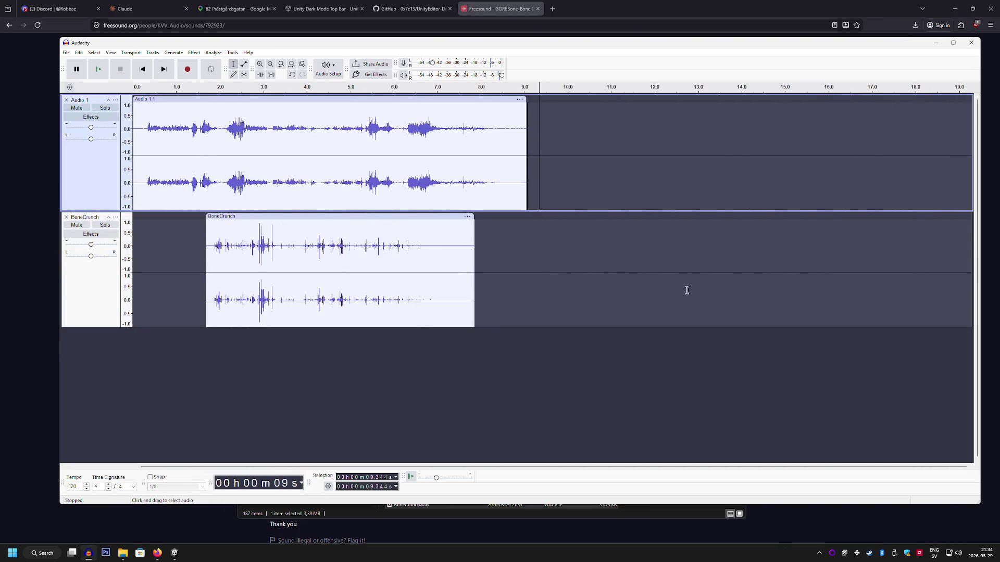
click(517, 235)
- Enable looping, loop-play a short region around 9 seconds, then stop playback
right_click(528, 90)
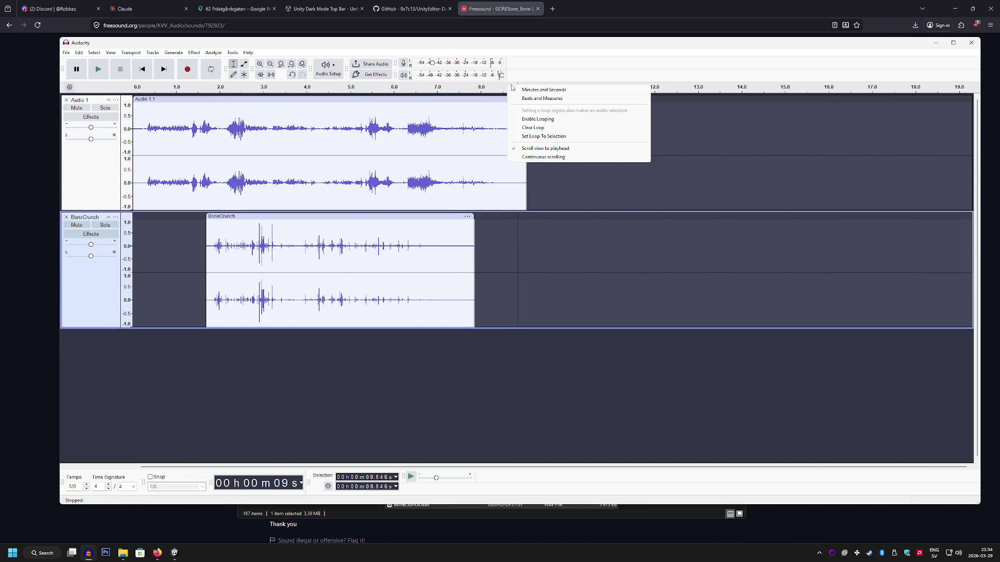
key(Escape)
drag(506, 87, 525, 86)
key(space)
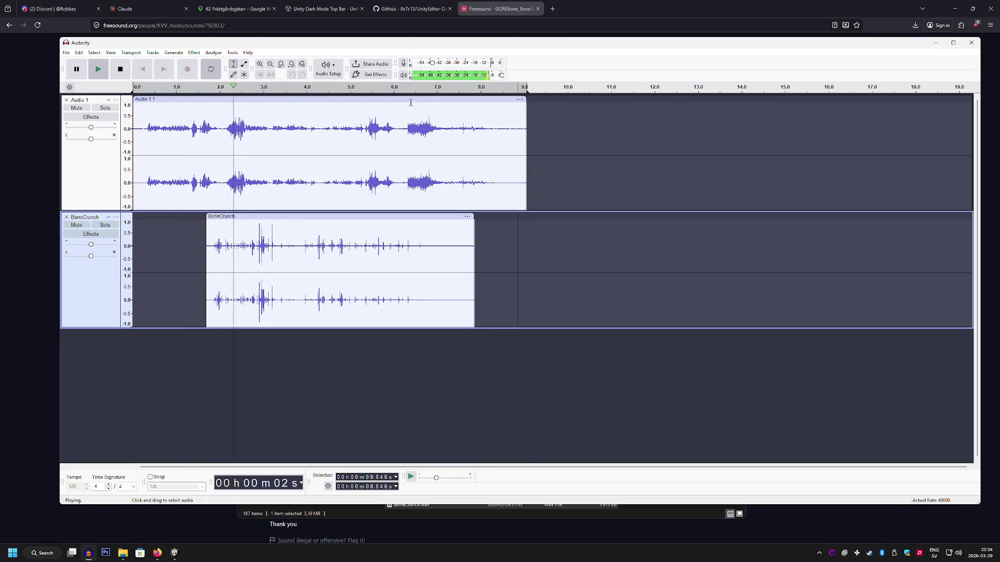
click(66, 52)
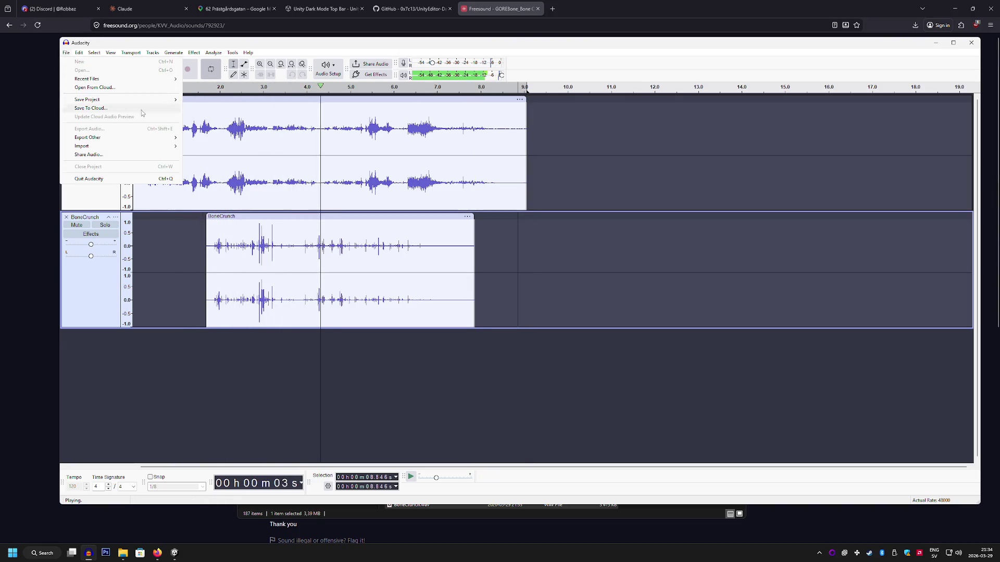
mouse_move(105, 138)
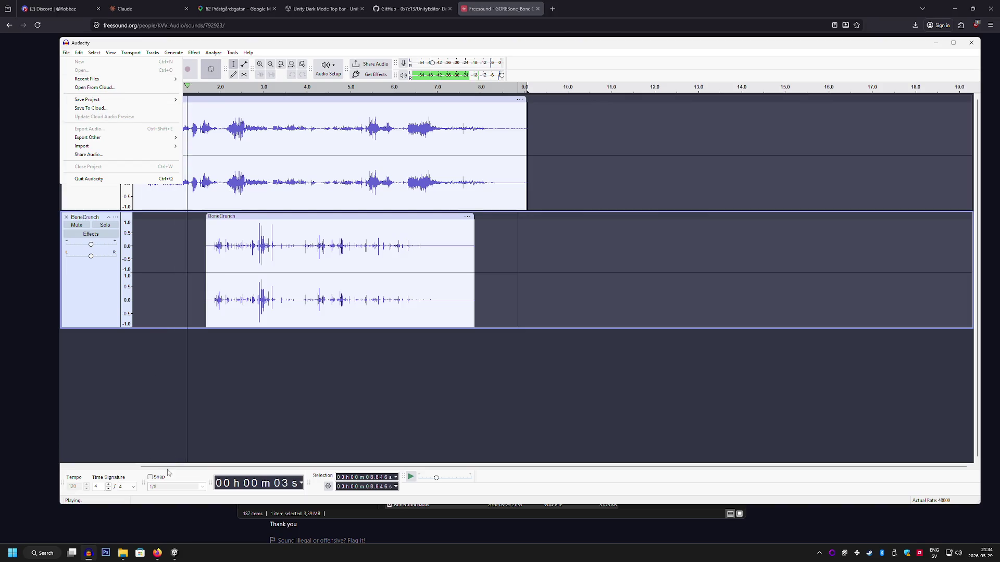
key(Escape)
click(124, 66)
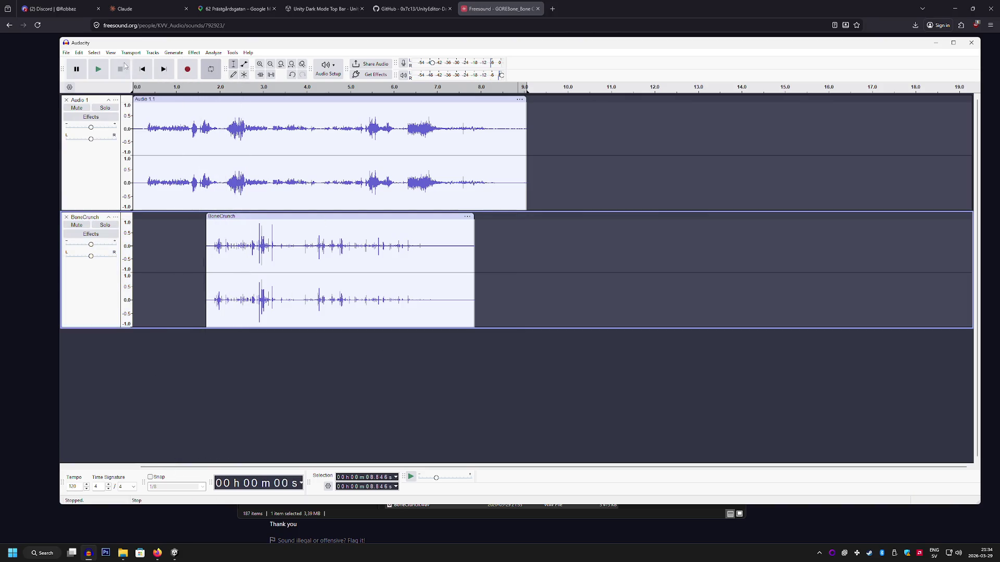
- Export the project audio as Eating.ogg in Ogg Vorbis at 48000 Hz into MoreDialogue
click(66, 52)
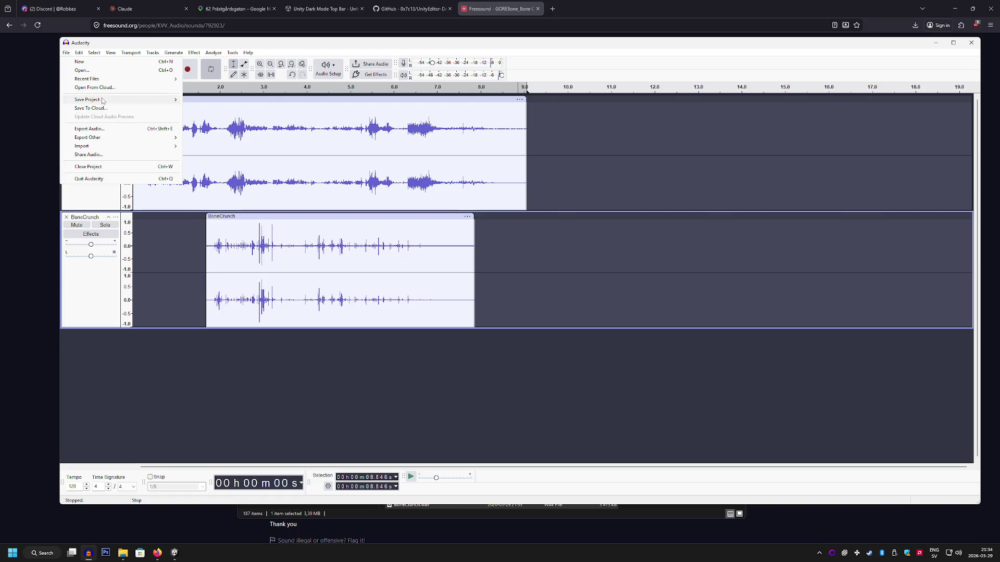
mouse_move(102, 99)
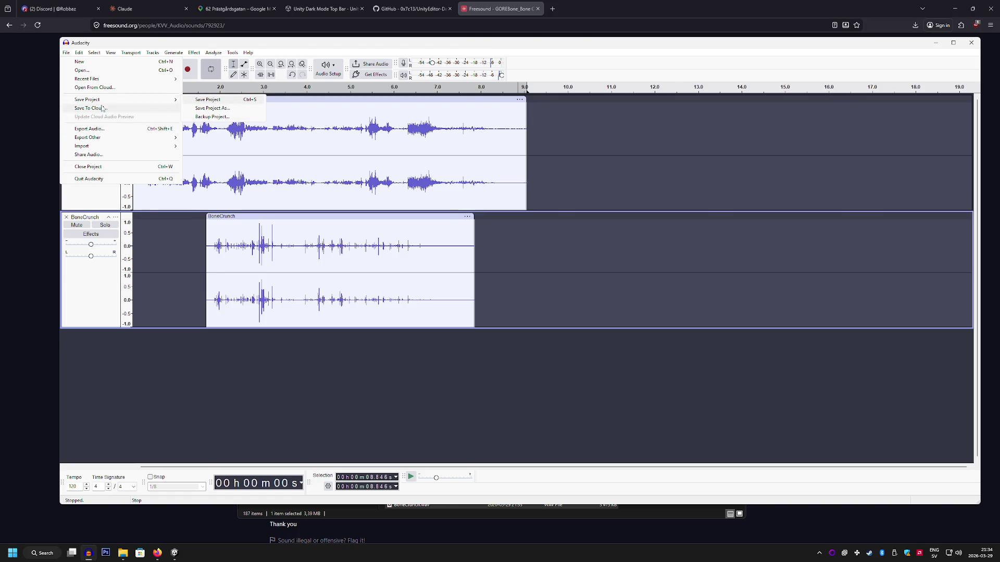
click(102, 129)
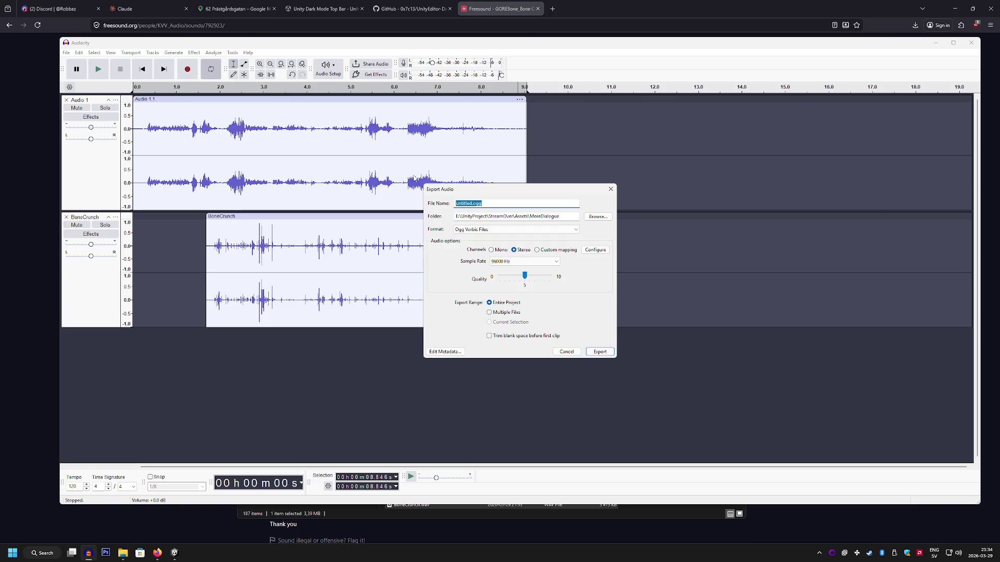
click(556, 261)
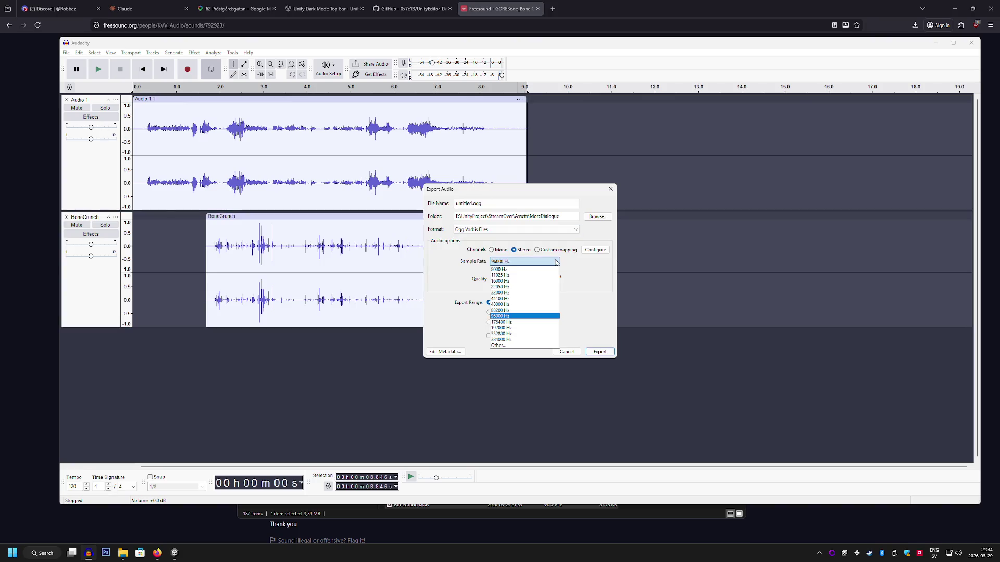
click(519, 305)
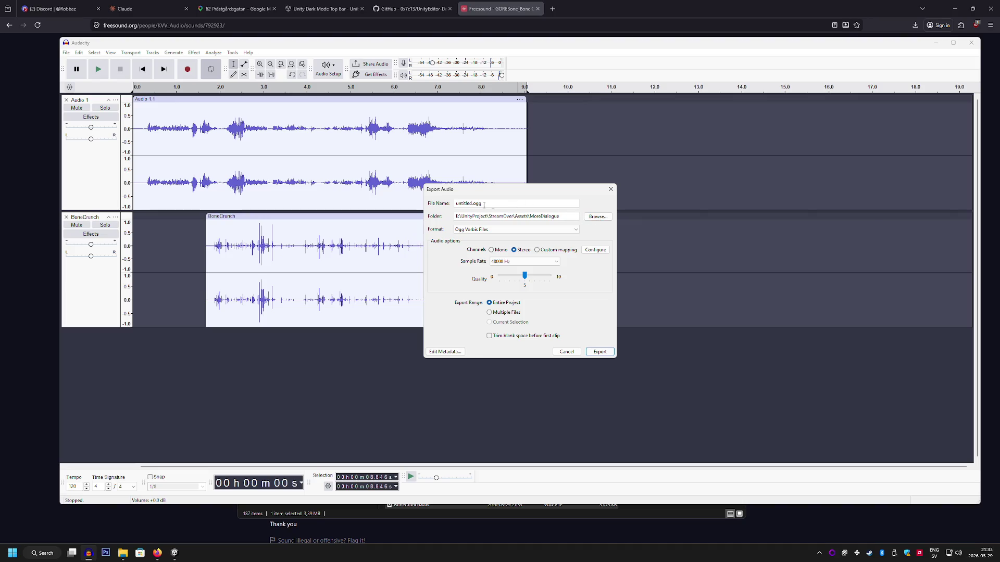
double_click(472, 204)
text(C)
click(599, 352)
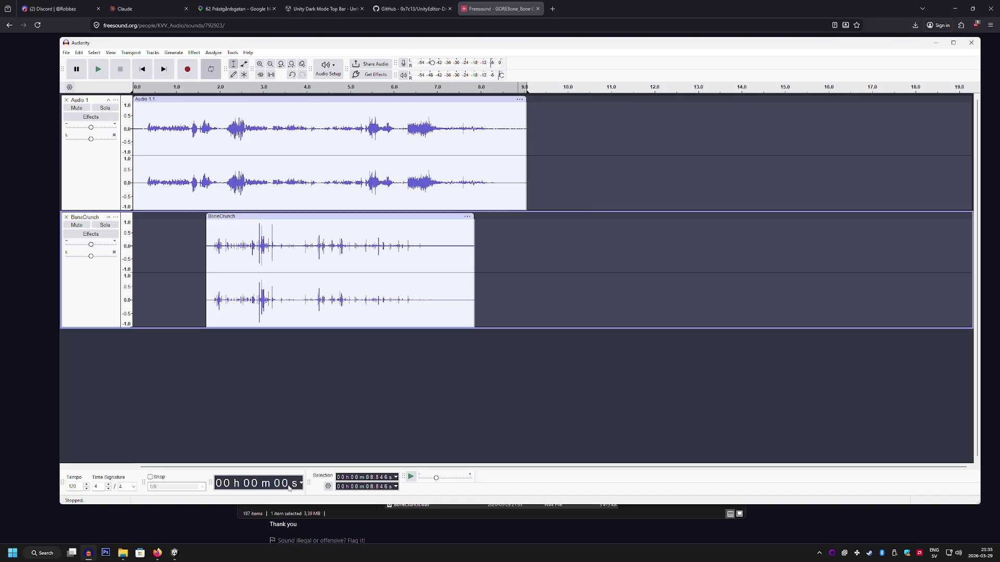
- In Unity, select and frame MonsterEating, then place the Audio Source object under it as a child
click(174, 552)
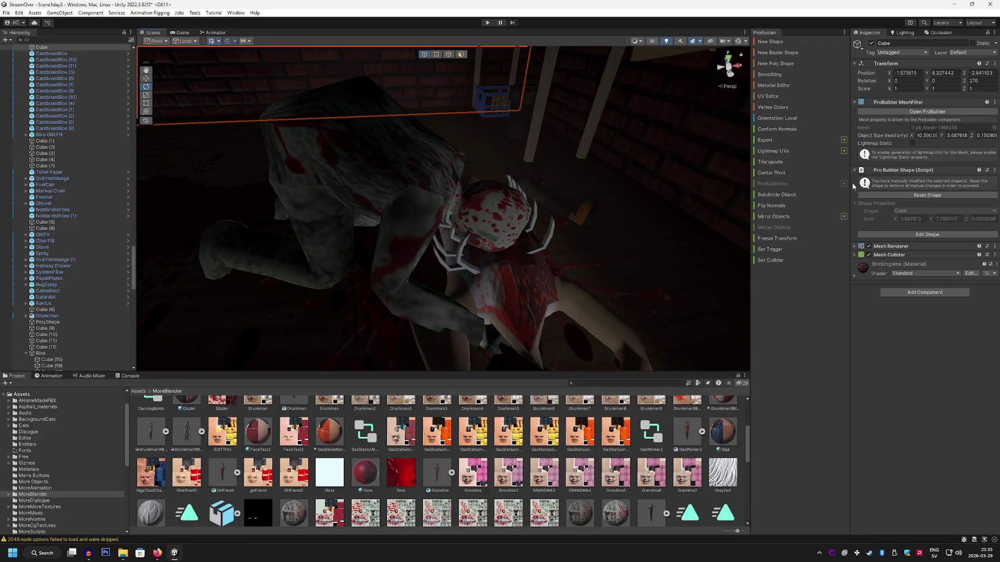
scroll(123, 335, down, 15)
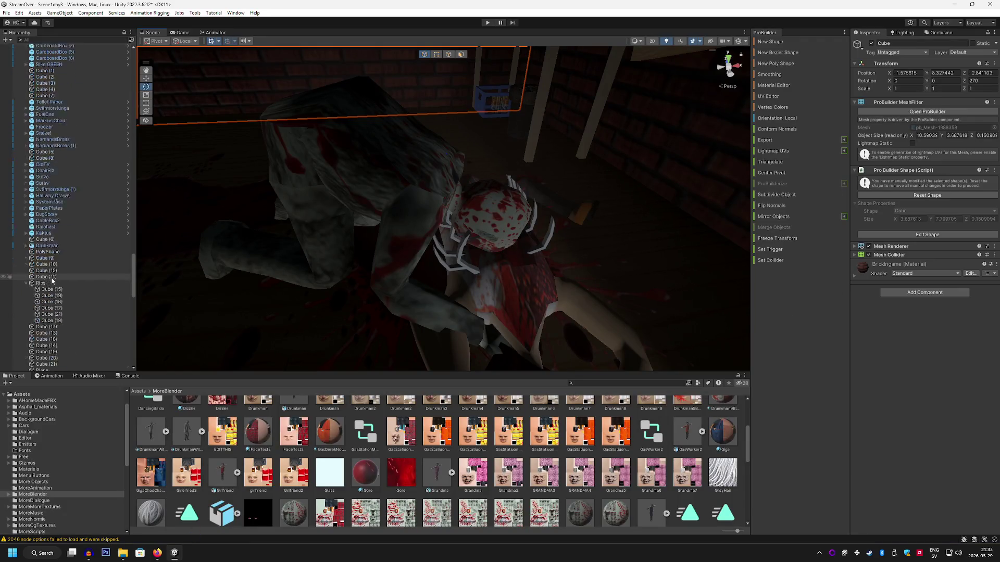
drag(133, 336, 139, 38)
scroll(89, 205, down, 2)
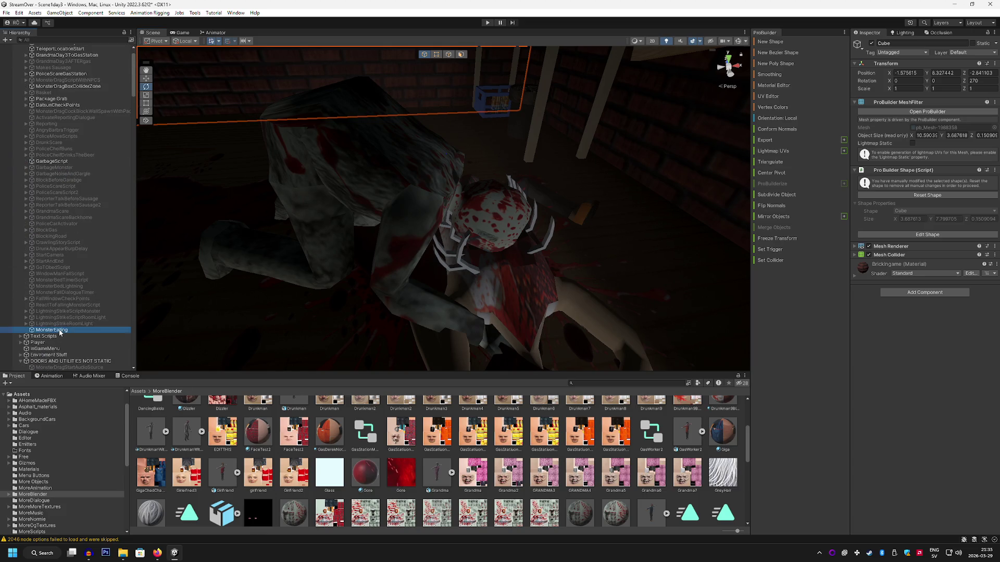
click(60, 331)
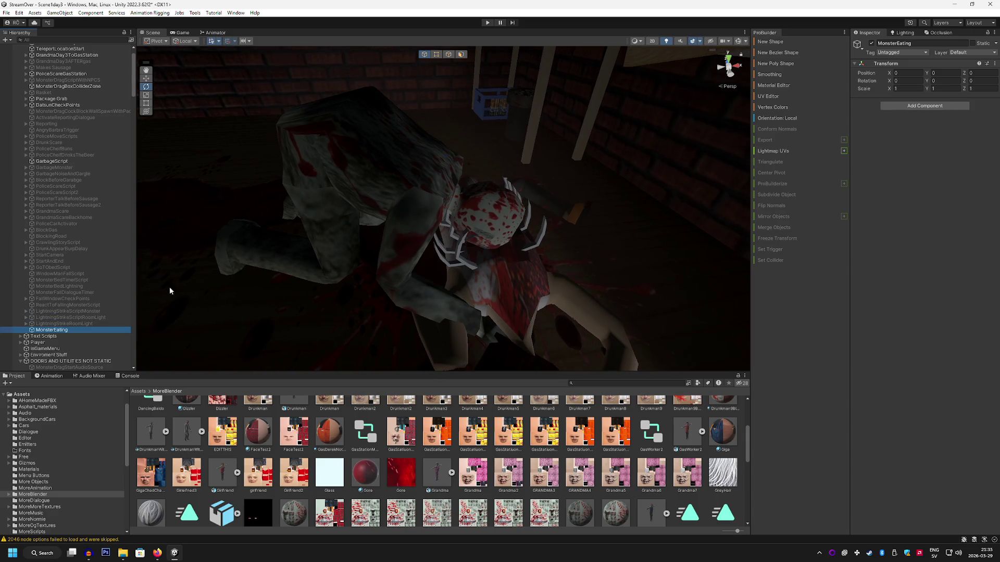
double_click(70, 330)
scroll(79, 234, down, 15)
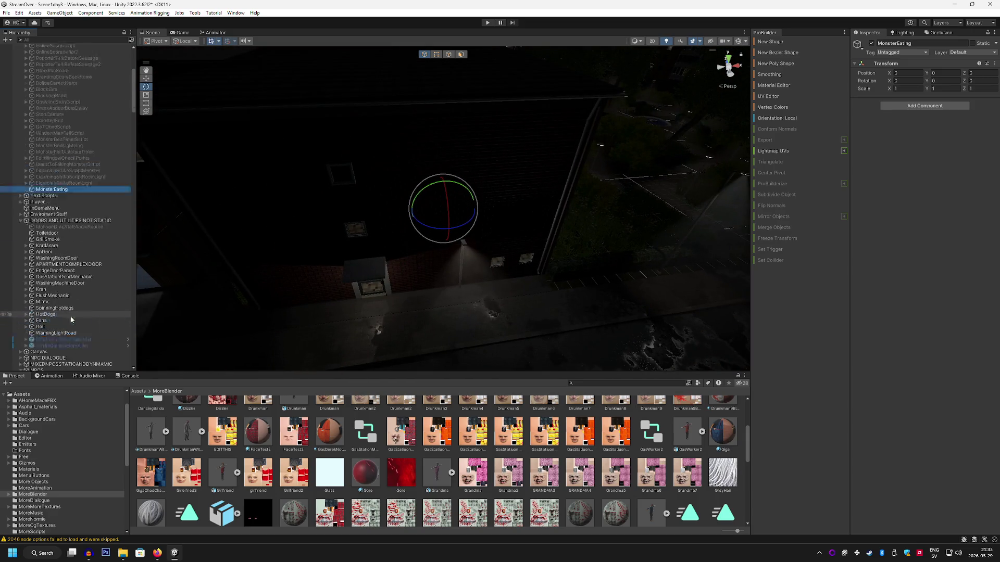
mouse_move(134, 151)
mouse_down()
mouse_move(121, 363)
mouse_move(112, 34)
mouse_move(103, 61)
mouse_move(99, 38)
mouse_move(85, 35)
mouse_move(96, 53)
mouse_move(83, 353)
mouse_up()
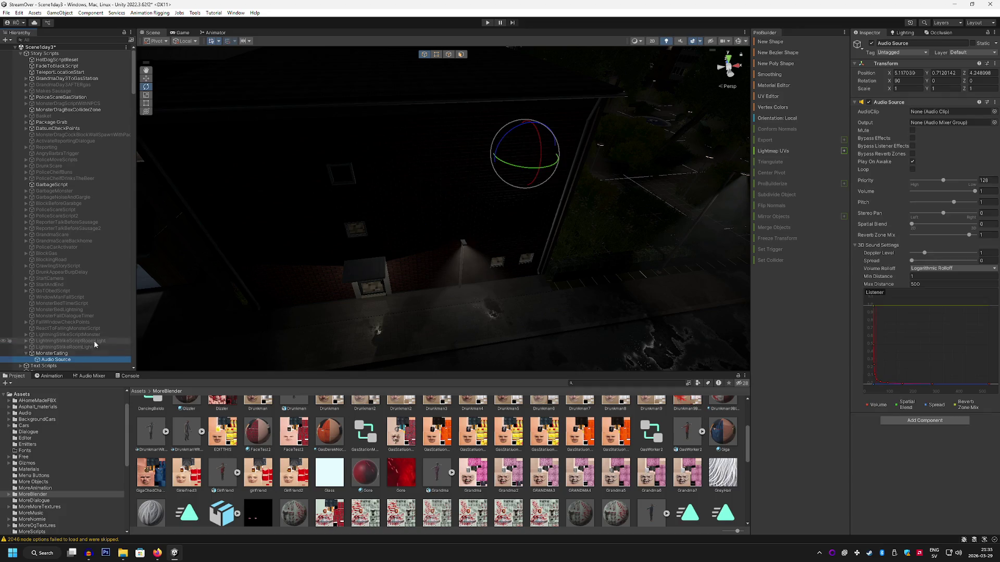
- Frame the Audio Source, then set Max Distance to 25 with linear volume rolloff
key(f)
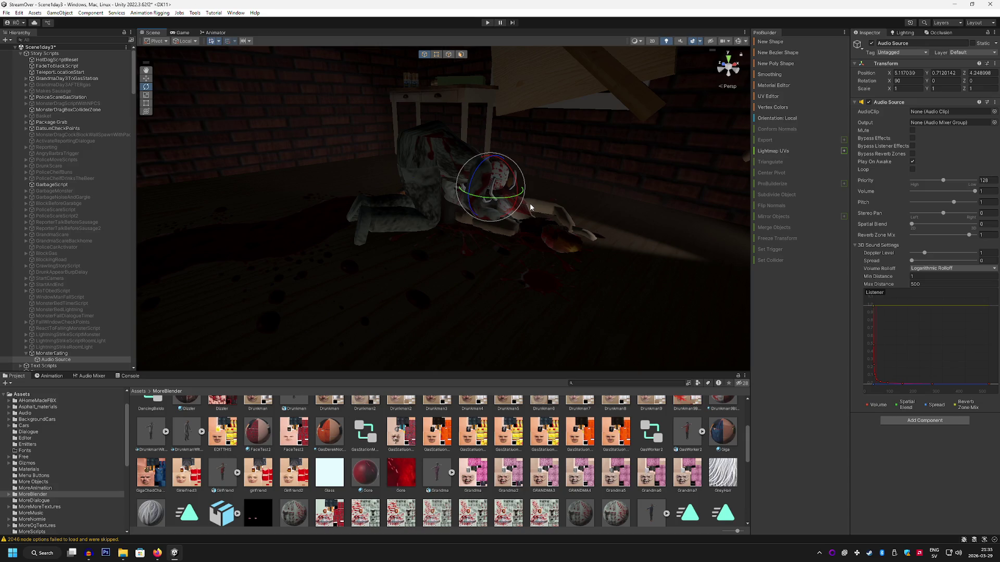
mouse_move(394, 171)
mouse_down()
mouse_move(398, 158)
mouse_move(379, 151)
mouse_move(357, 164)
mouse_move(365, 166)
mouse_up()
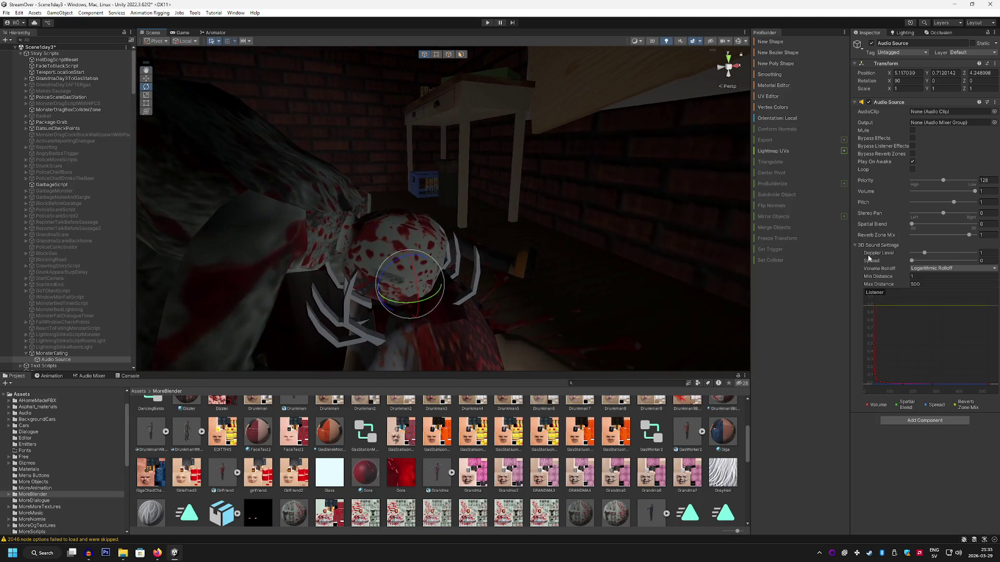
click(937, 284)
text(25)
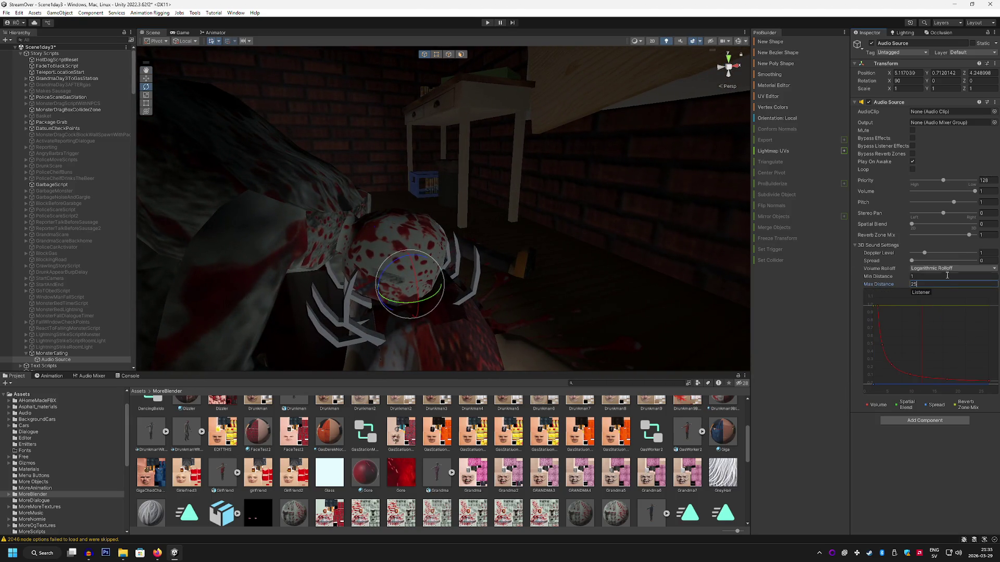
click(947, 269)
click(946, 283)
key(Return)
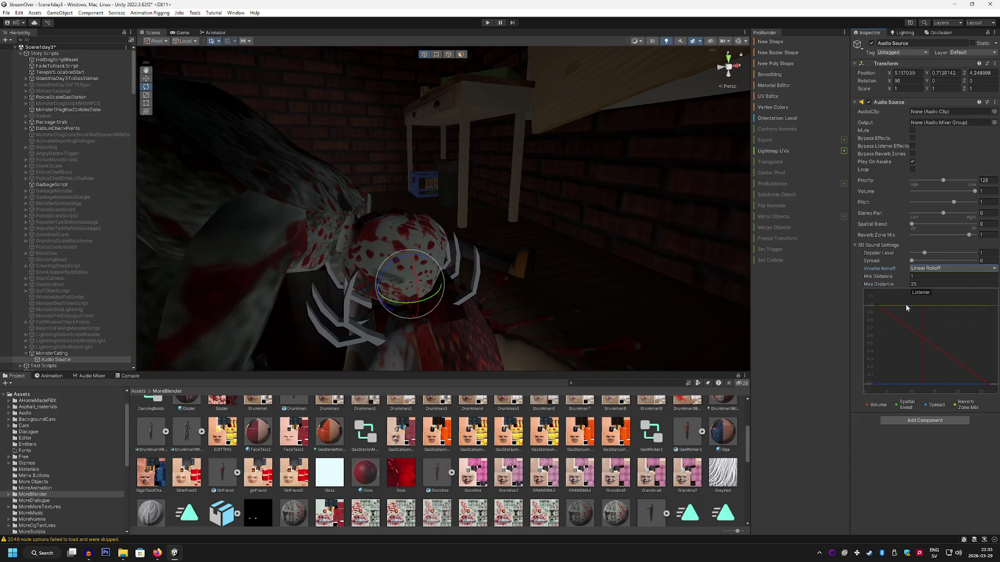
- Lower Reverb Zone Mix to about 0.66, reshape the rolloff curve keys, and set Spatial Blend to 1
drag(876, 310, 858, 335)
double_click(919, 344)
drag(919, 344, 927, 360)
double_click(932, 352)
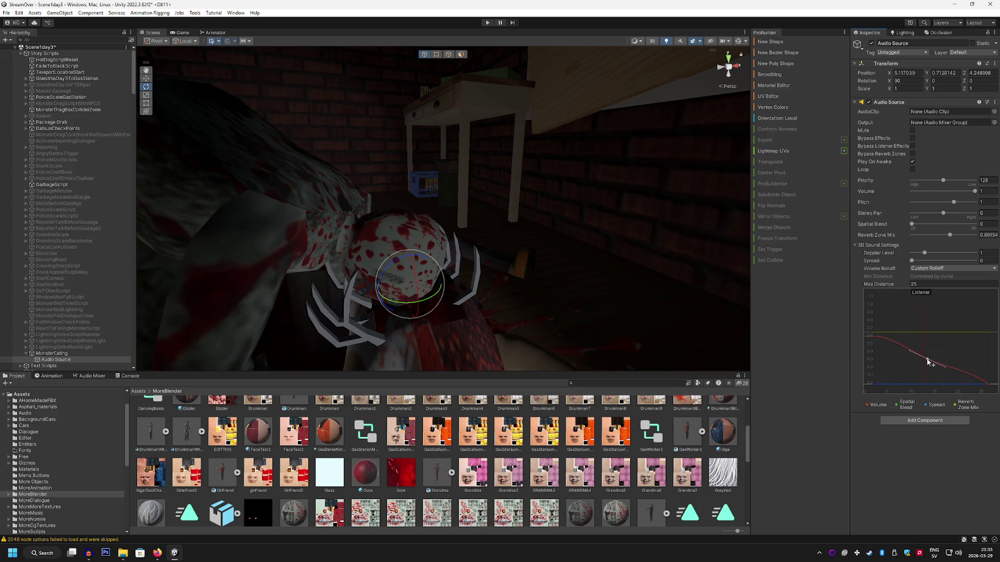
drag(874, 340, 872, 319)
drag(927, 360, 927, 352)
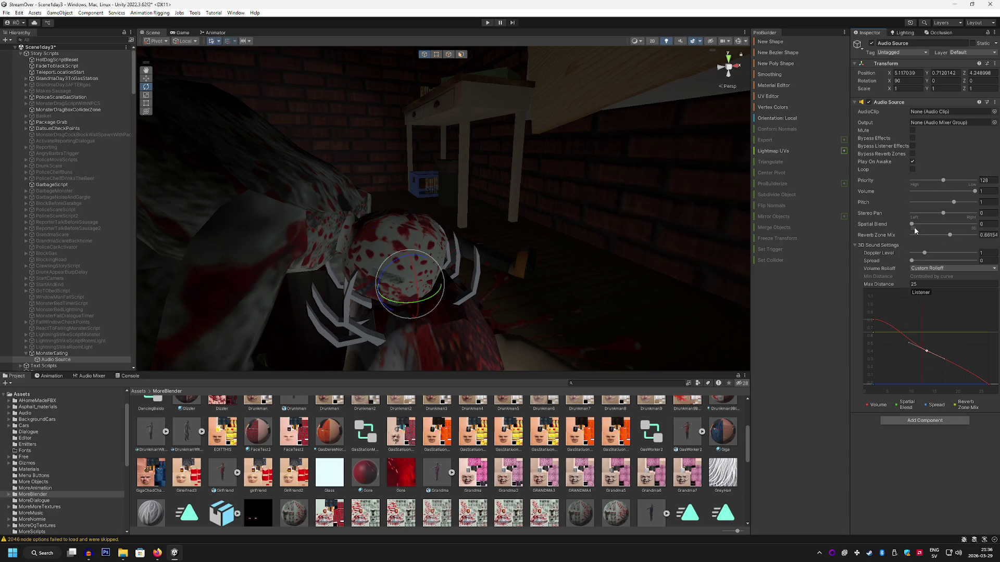
click(986, 224)
text(1)
- Assign the Eating clip, lower Pitch to 0.74, enable Loop, and run the game in the Game view
click(993, 111)
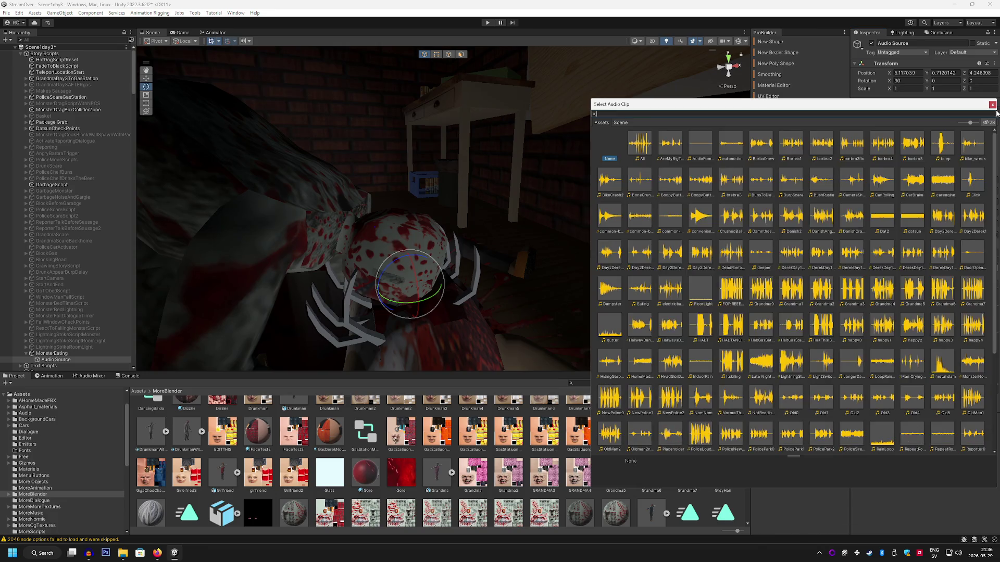
text(eating)
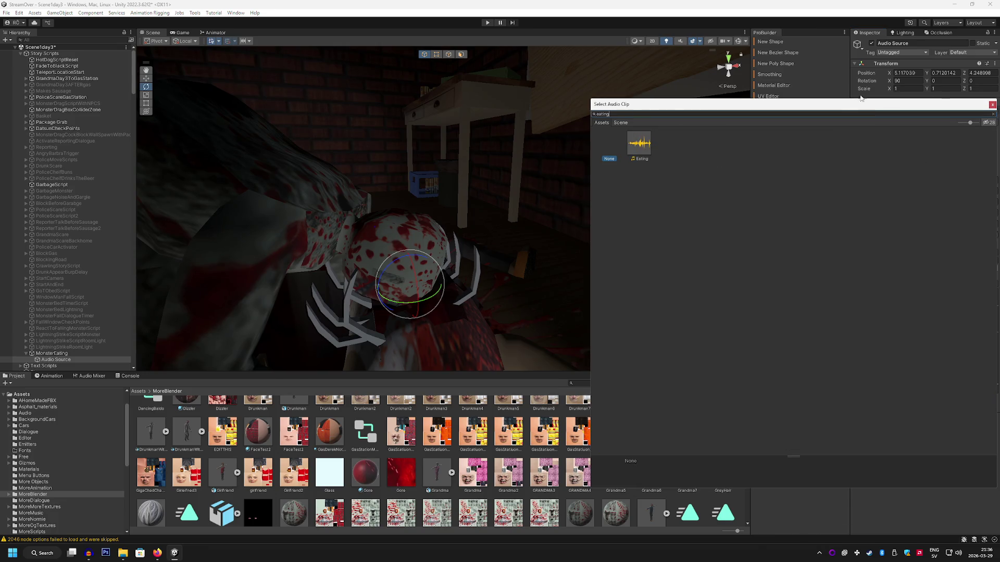
double_click(638, 146)
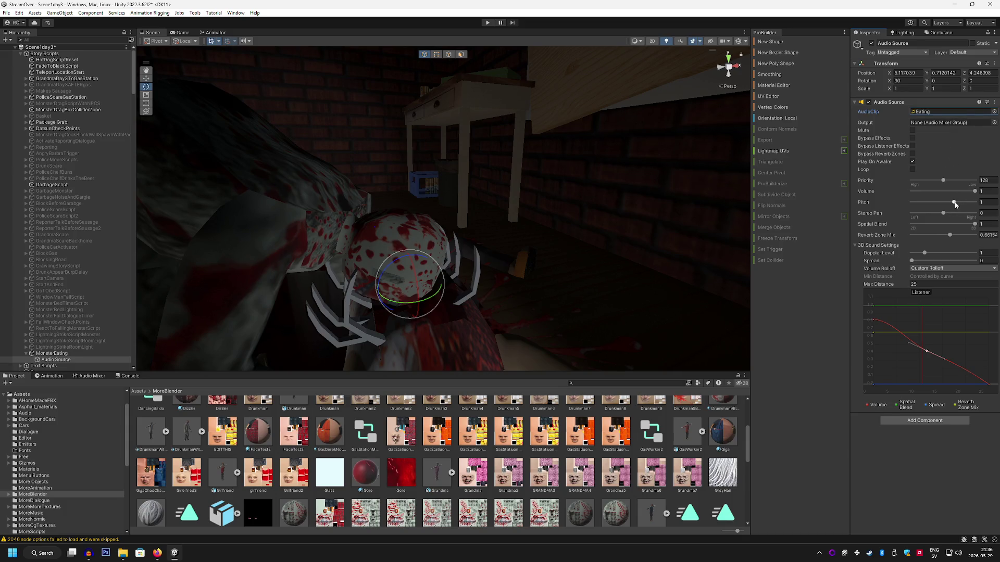
drag(955, 203, 952, 204)
click(912, 170)
click(182, 32)
click(490, 23)
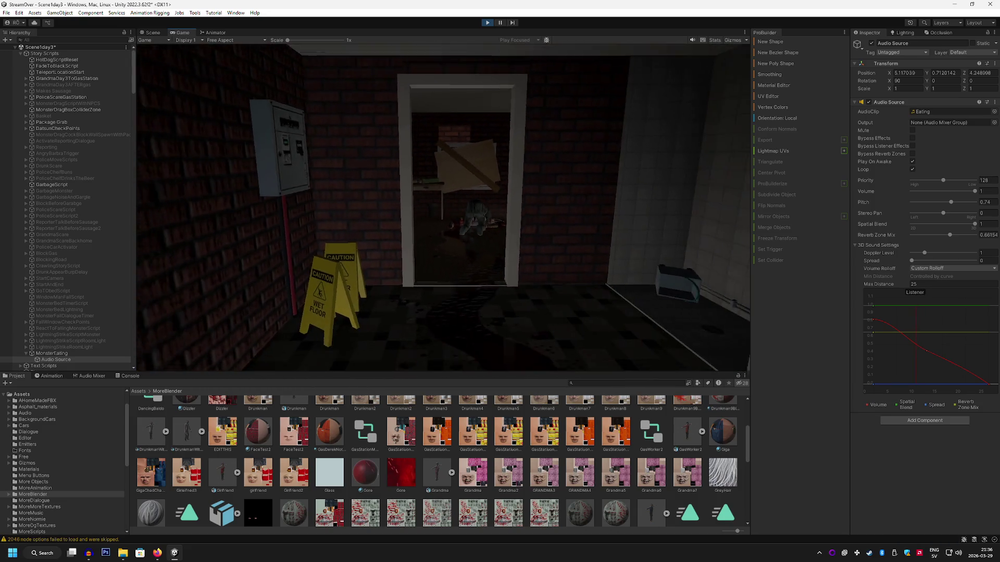
- Test the game in a maximized Game view, stop play mode, then orbit around the monster in the Scene view
double_click(180, 33)
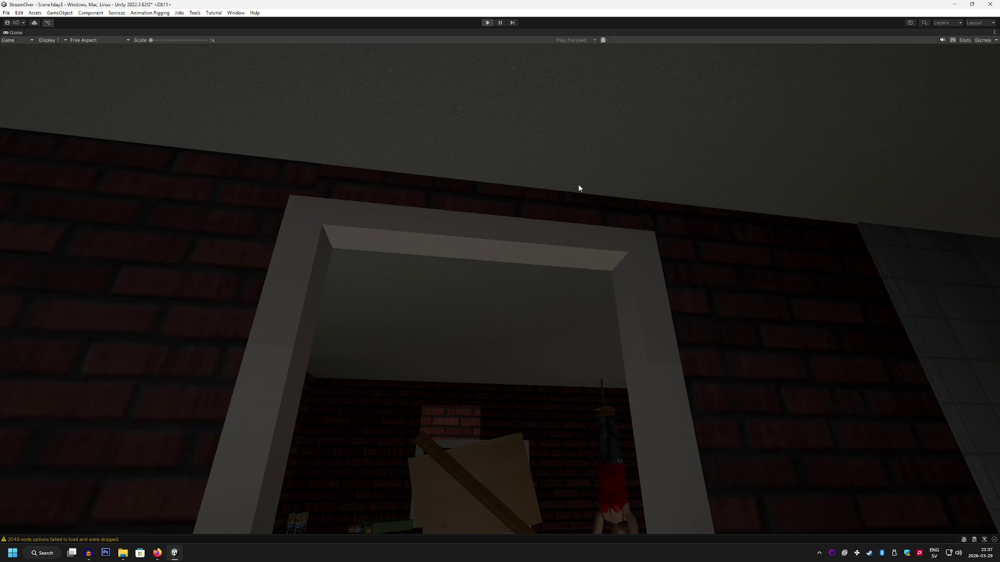
key(ctrl+p)
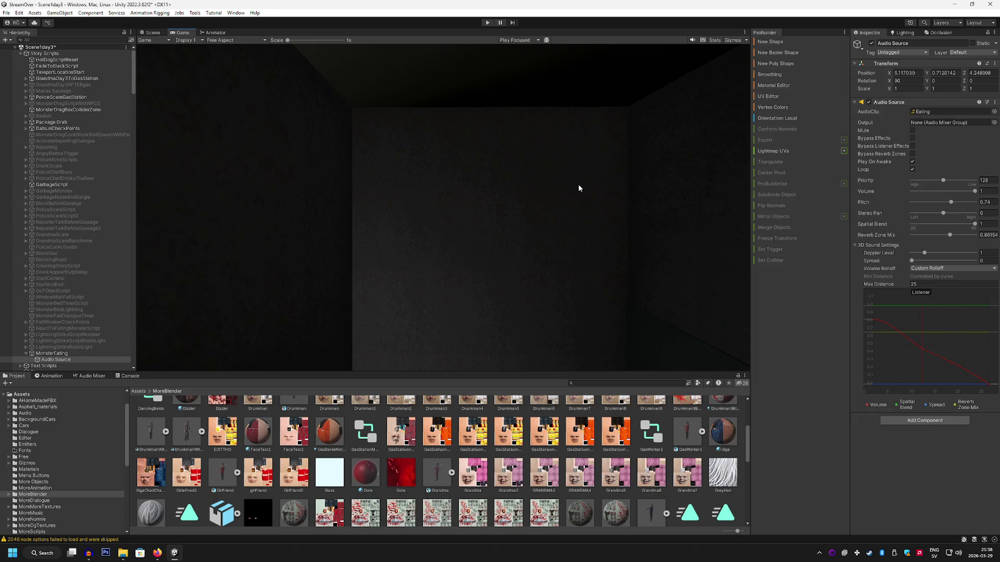
click(149, 32)
mouse_move(279, 105)
mouse_down()
mouse_move(446, 234)
mouse_move(386, 245)
mouse_move(309, 240)
mouse_move(509, 252)
mouse_move(607, 270)
mouse_move(599, 271)
mouse_up()
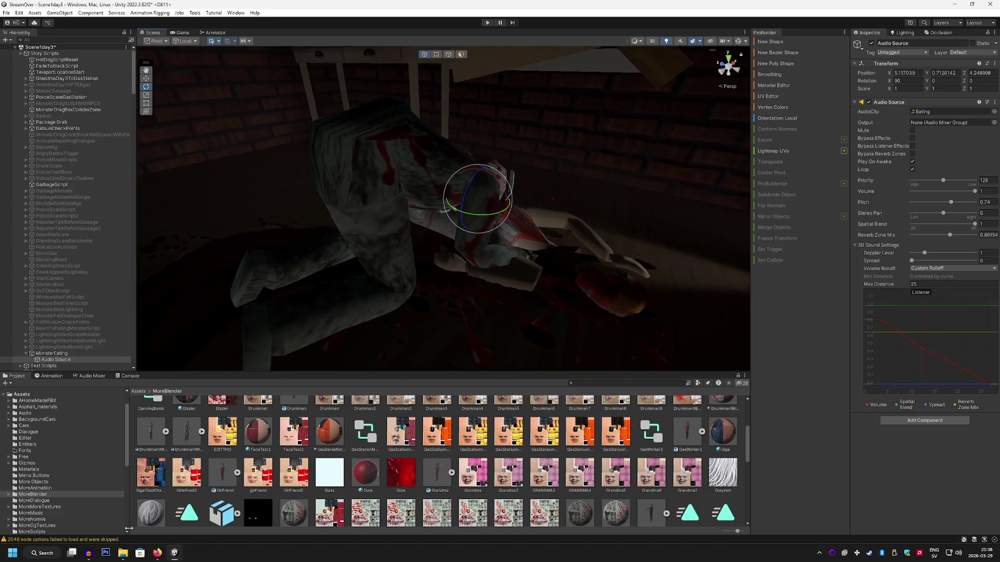
- Start a new Audacity project, record clip Audio 1.1, and play it back
click(87, 554)
click(66, 53)
click(78, 64)
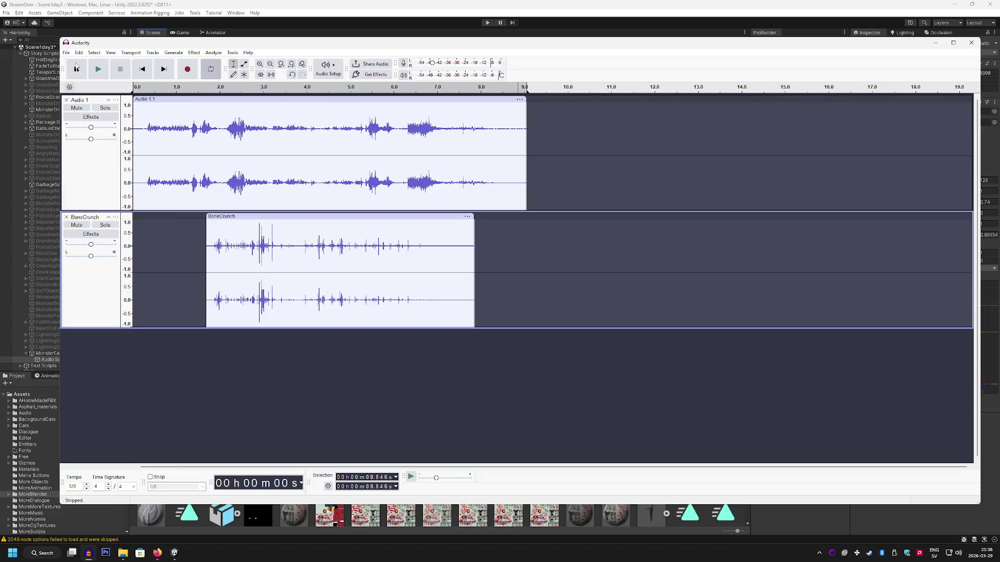
click(197, 78)
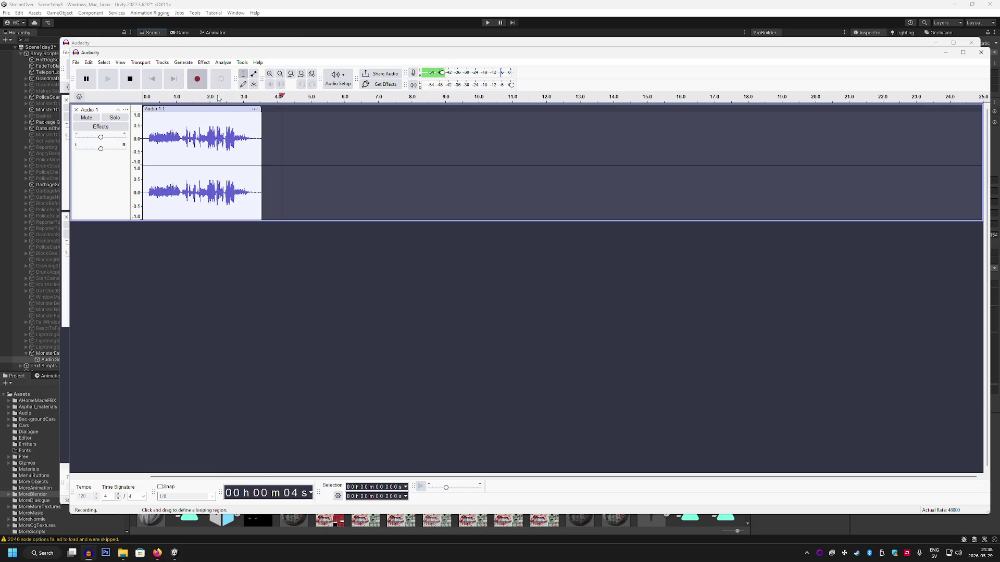
click(129, 78)
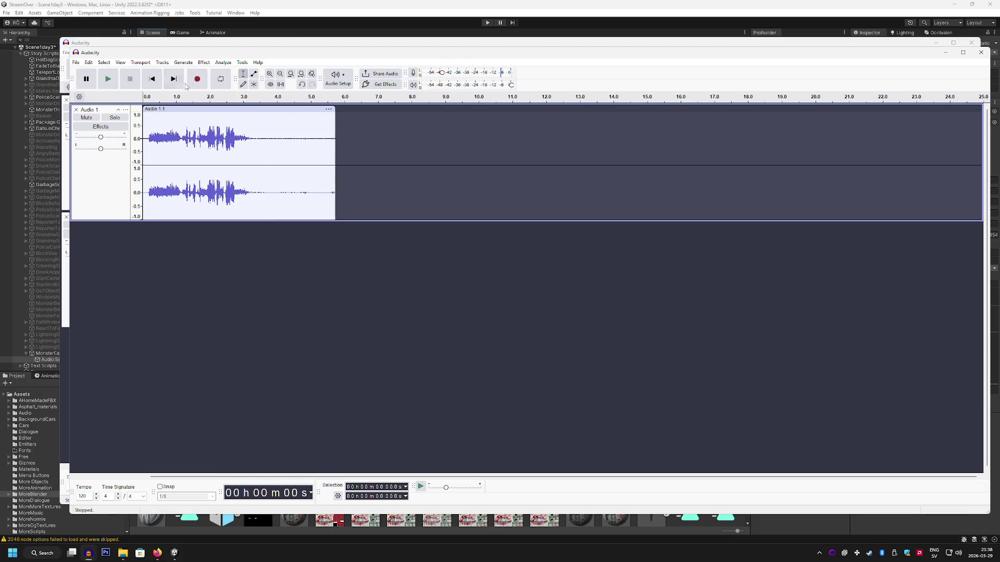
click(106, 78)
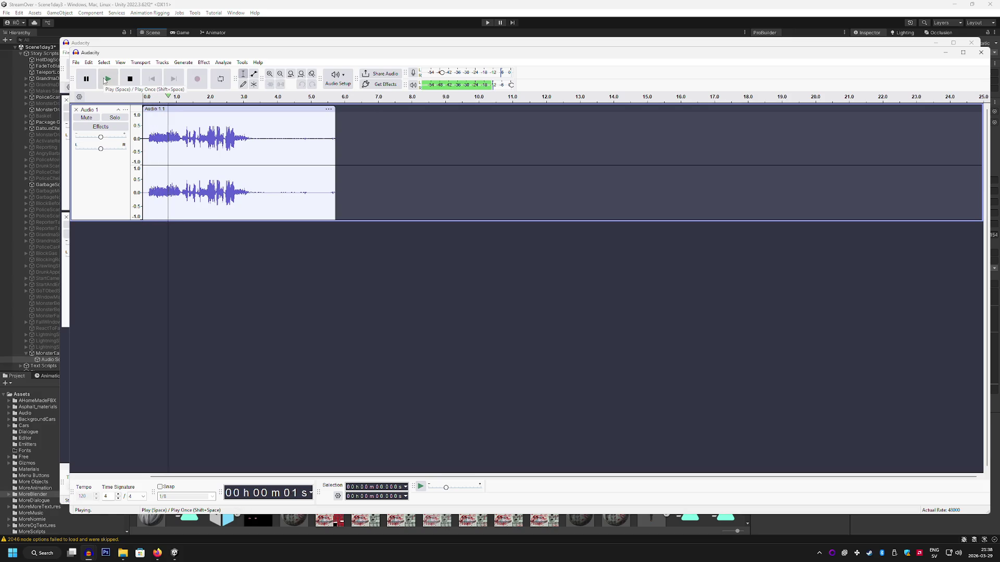
click(132, 81)
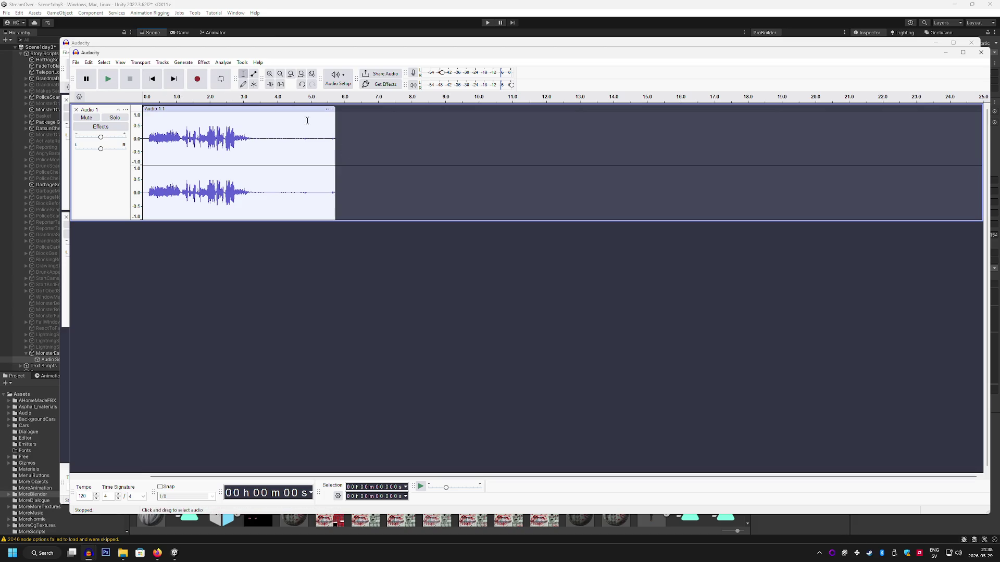
- Record Audio 1.2 after the first clip, then start recording Audio 1.3
click(197, 79)
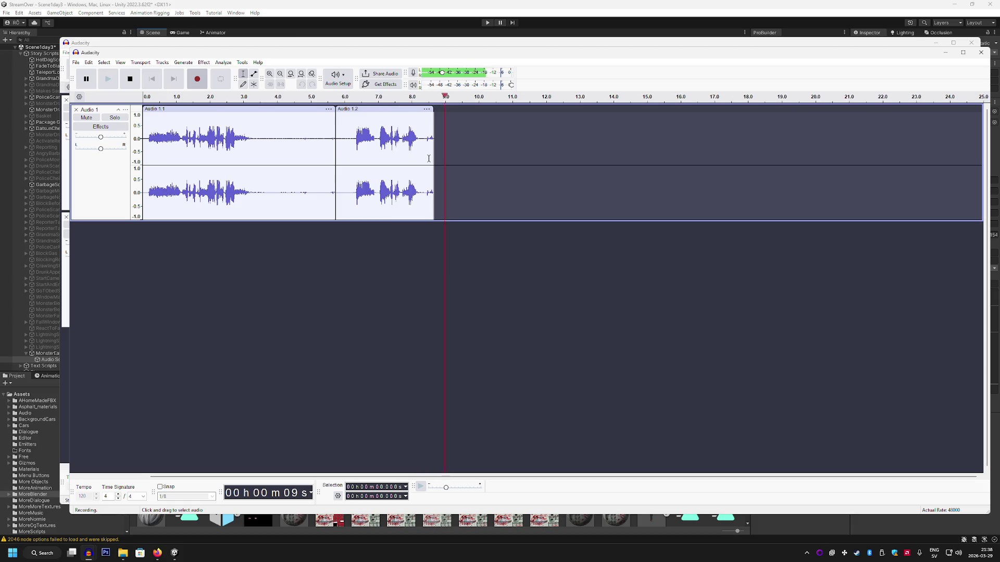
click(129, 78)
click(197, 78)
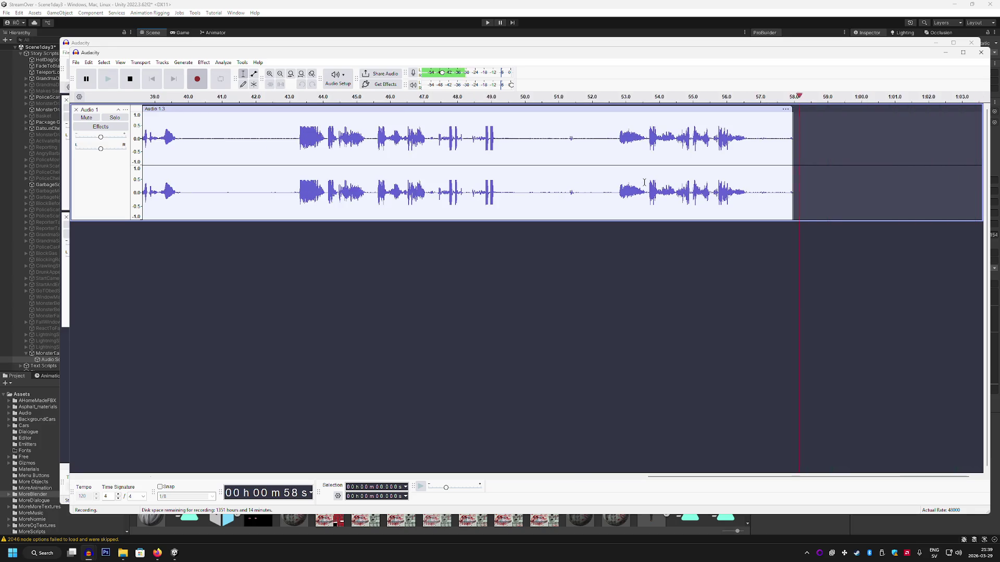
- Stop Audio 1.3 and loop-play the 56.343–56.947 s stretch, then stop
click(130, 79)
right_click(617, 252)
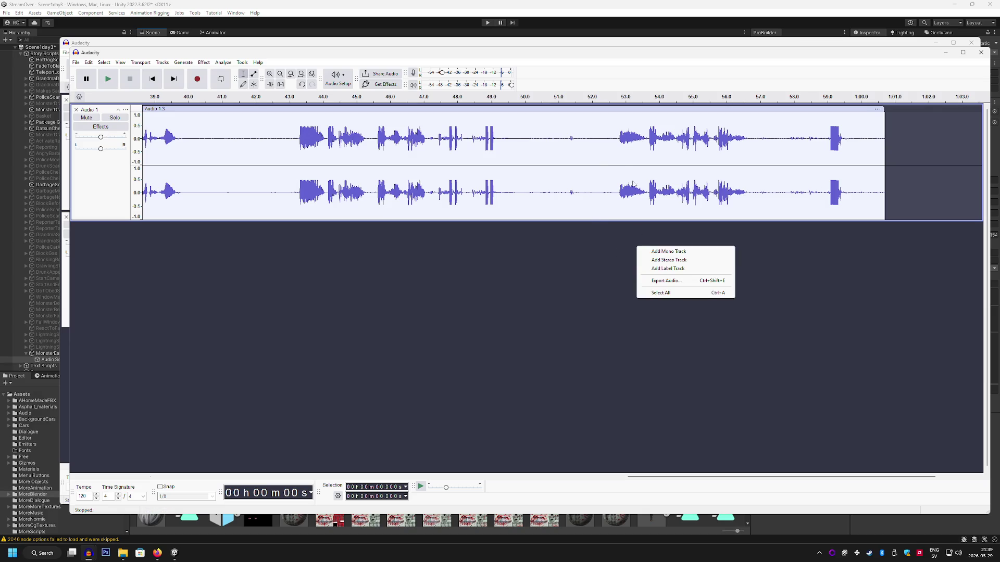
click(600, 121)
mouse_move(738, 121)
mouse_down()
mouse_move(759, 117)
mouse_move(594, 99)
mouse_up()
key(l)
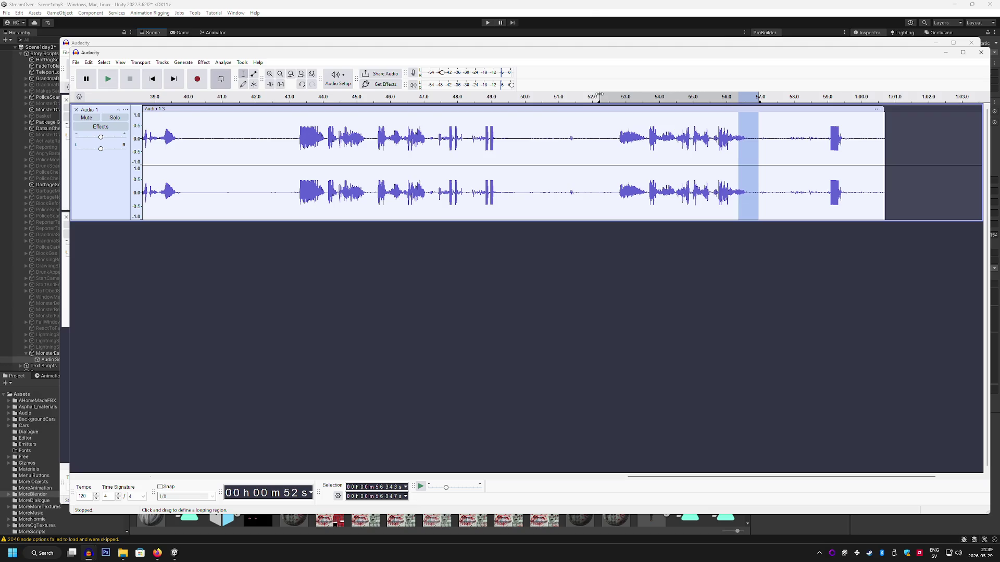
key(space)
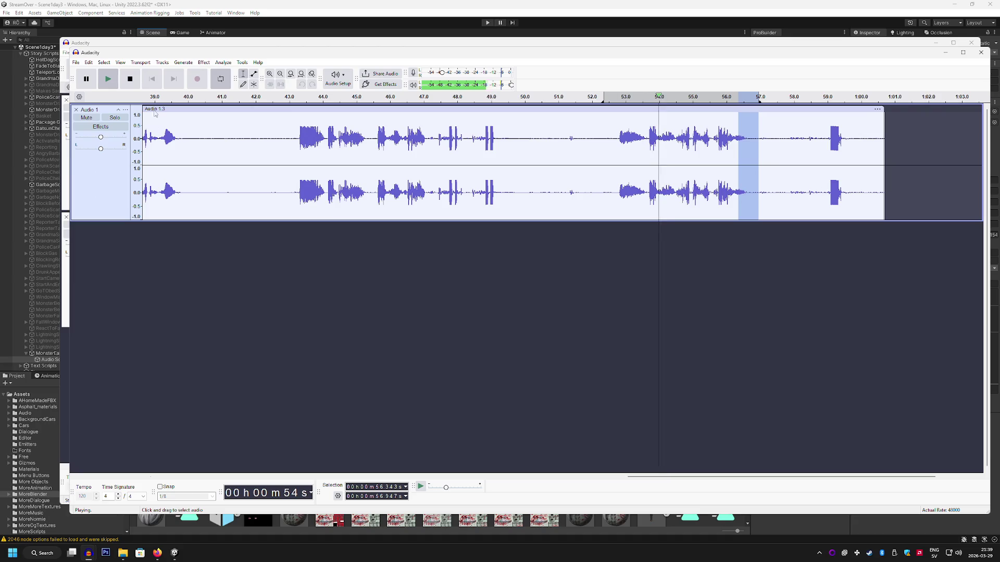
click(940, 227)
- Record a new clip, Audio 1.4, starting at 1:00.929 after Audio 1.3
right_click(895, 256)
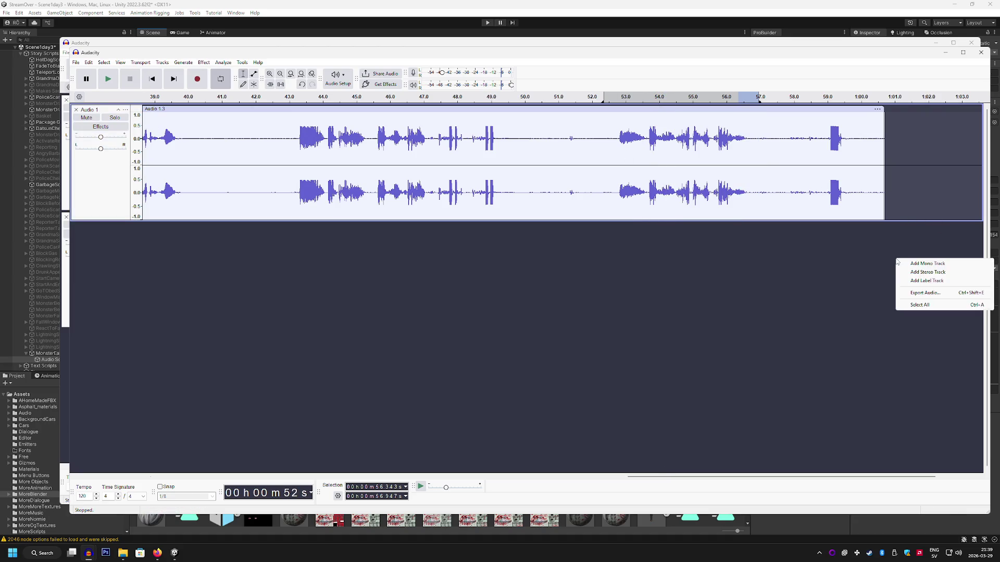
click(893, 206)
click(196, 79)
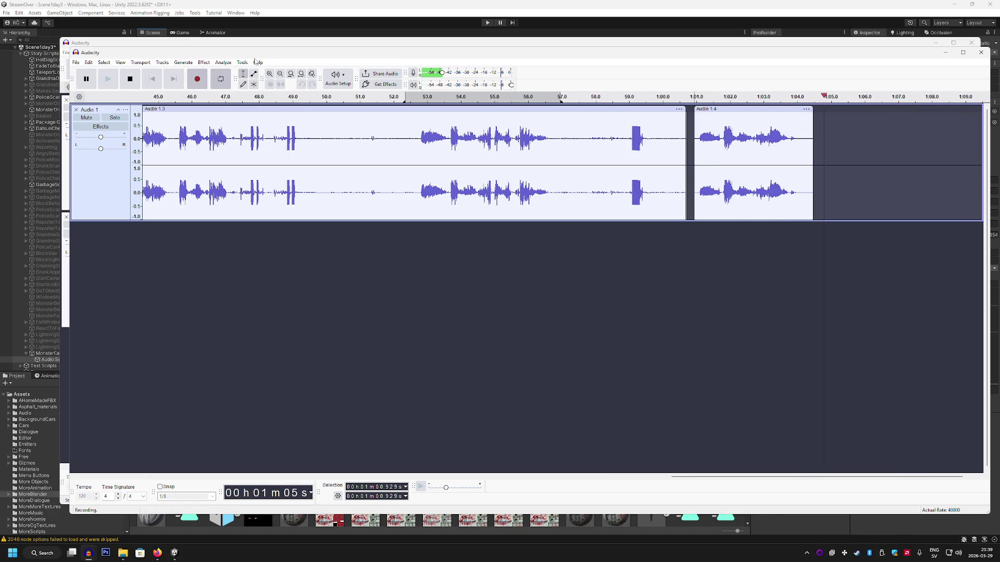
- Stop Audio 1.4, play back a 1:01.5–1:04 loop region, then record Audio 1.5 from 1:06.920
click(130, 78)
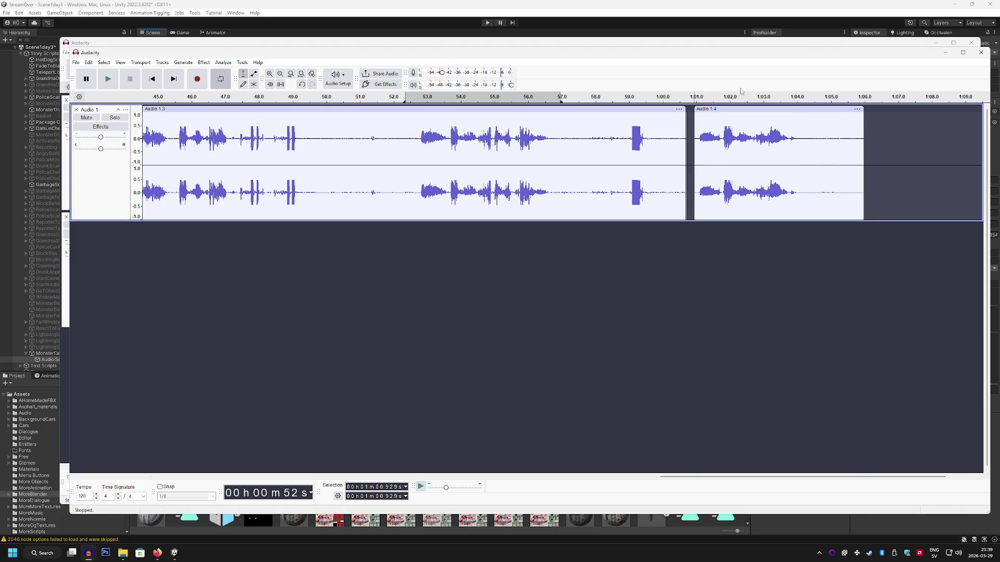
click(801, 96)
drag(802, 98, 712, 99)
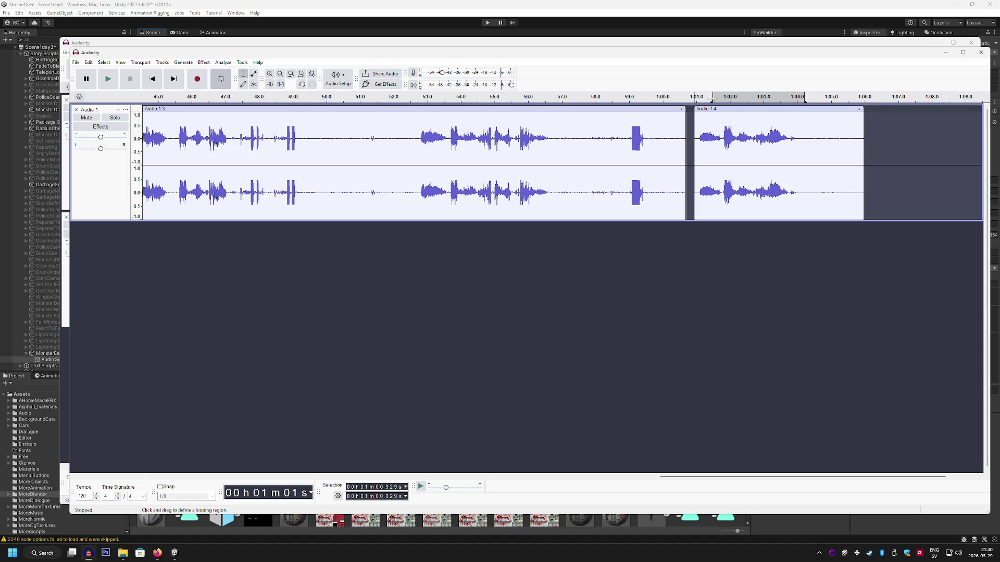
click(109, 77)
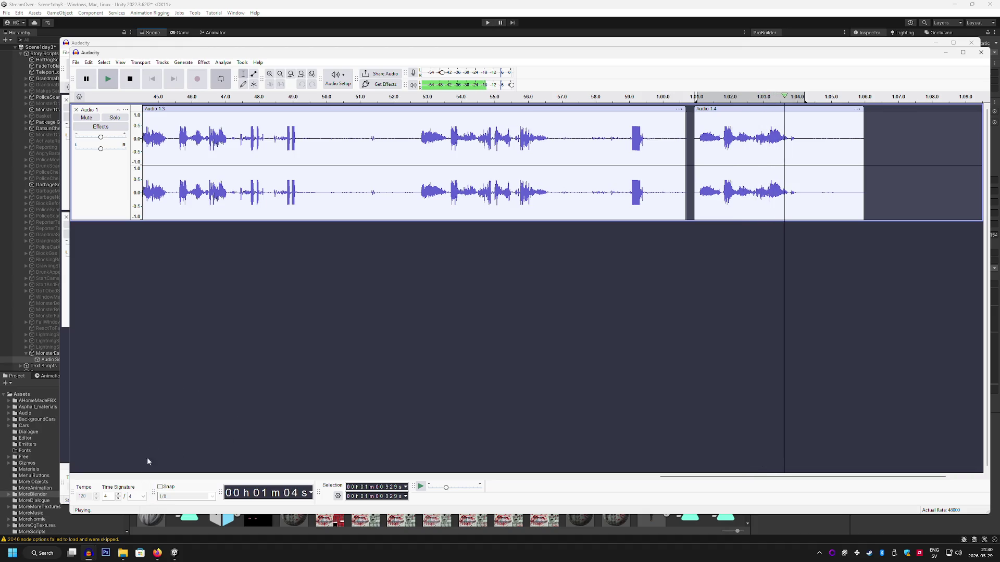
key(p)
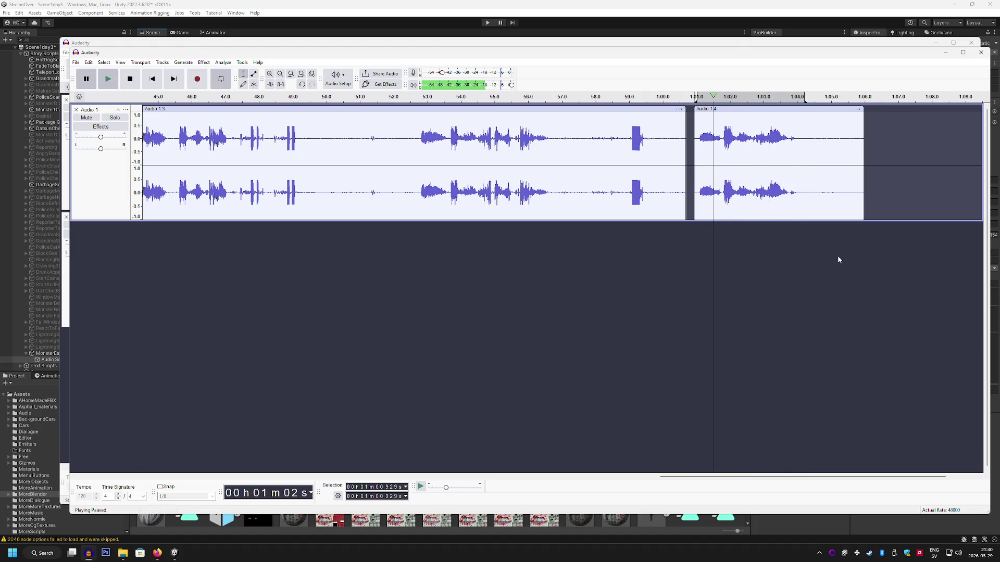
click(895, 154)
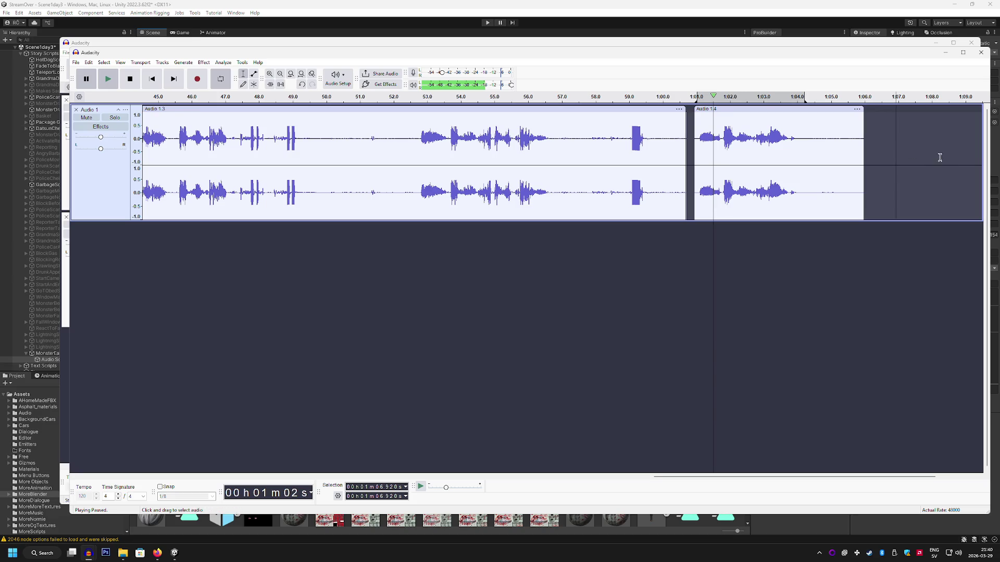
click(197, 79)
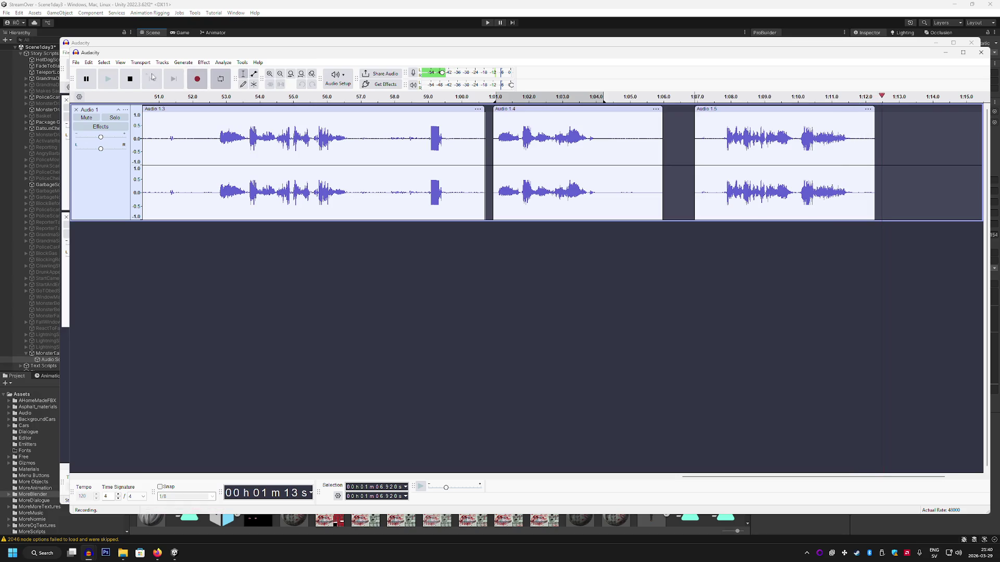
- Stop Audio 1.5 and record a new clip starting at 1:13.456
click(130, 78)
click(914, 196)
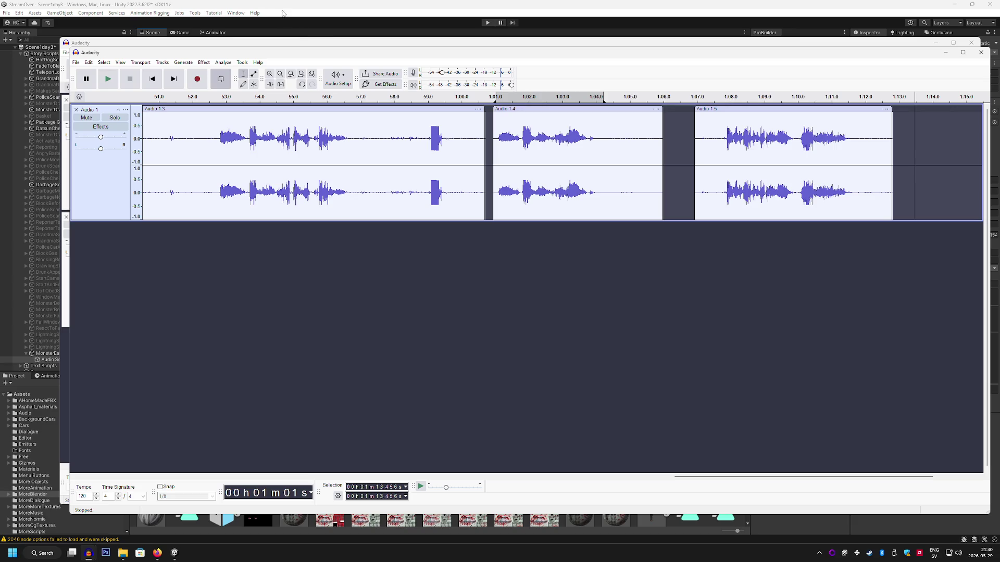
click(197, 79)
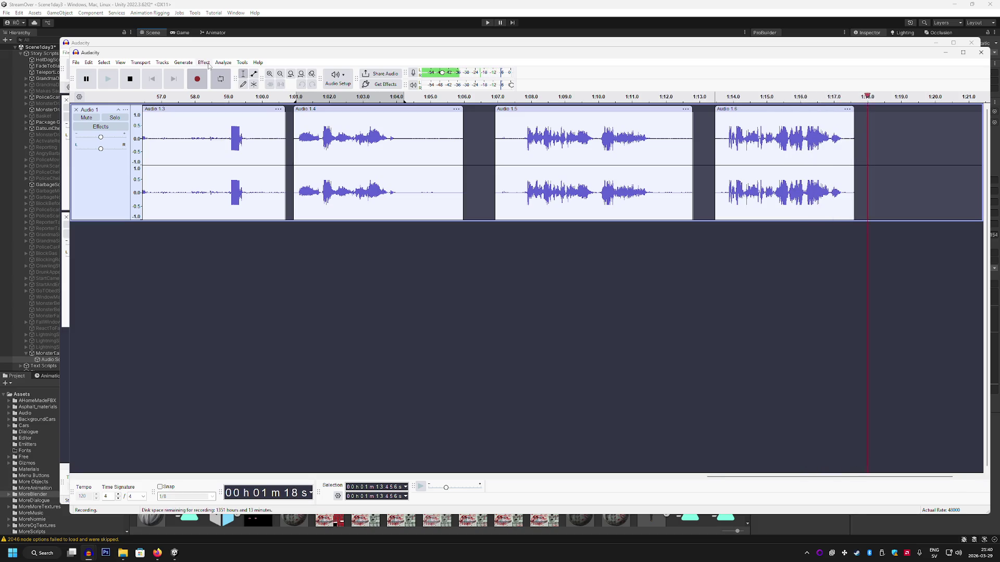
- Stop Audio 1.6 and start recording Audio 1.7 from 1:19.459
key(space)
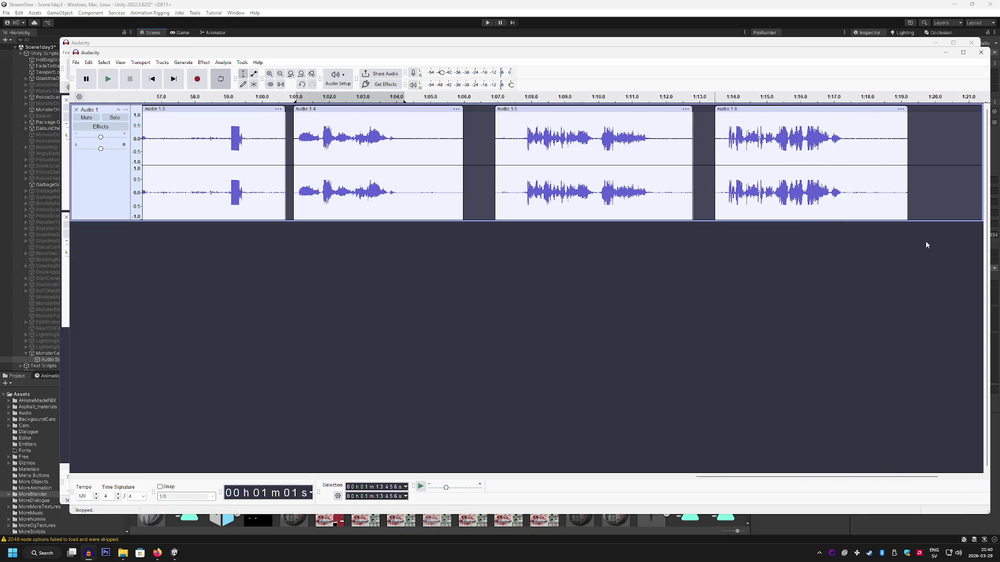
click(915, 176)
click(197, 79)
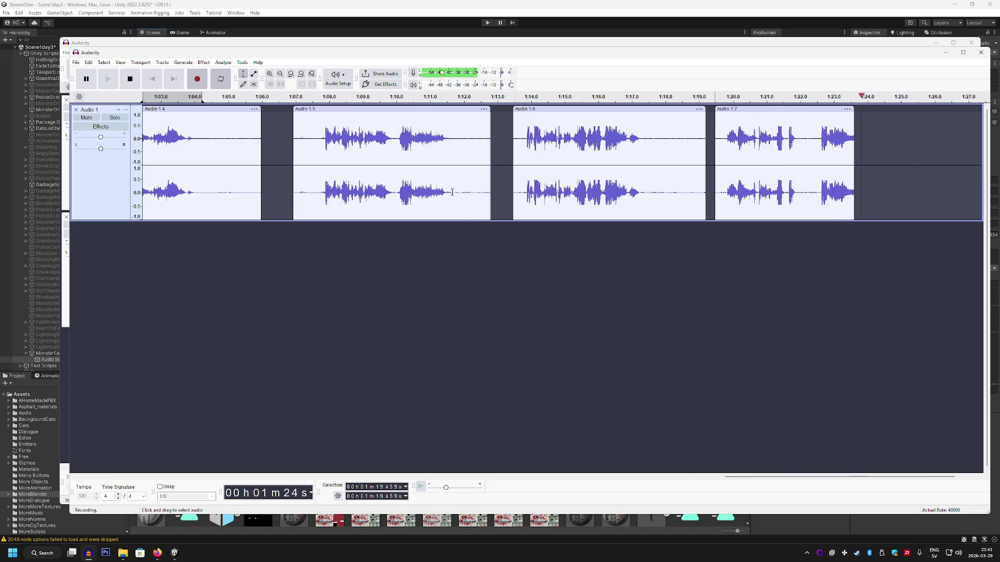
- Stop Audio 1.7, then record the Audio 1.8 eating sound right after it
click(131, 79)
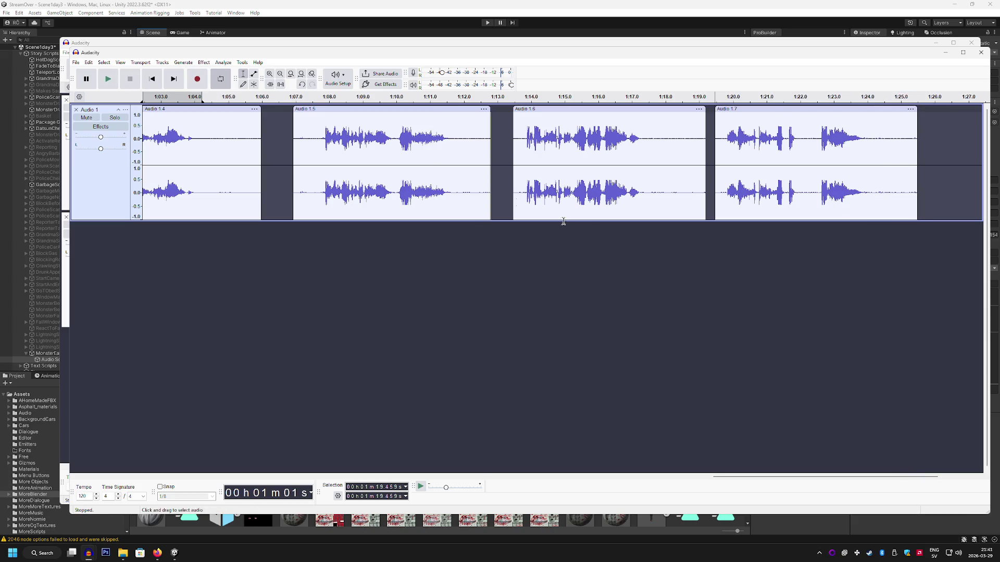
drag(943, 183, 936, 183)
click(945, 177)
click(197, 79)
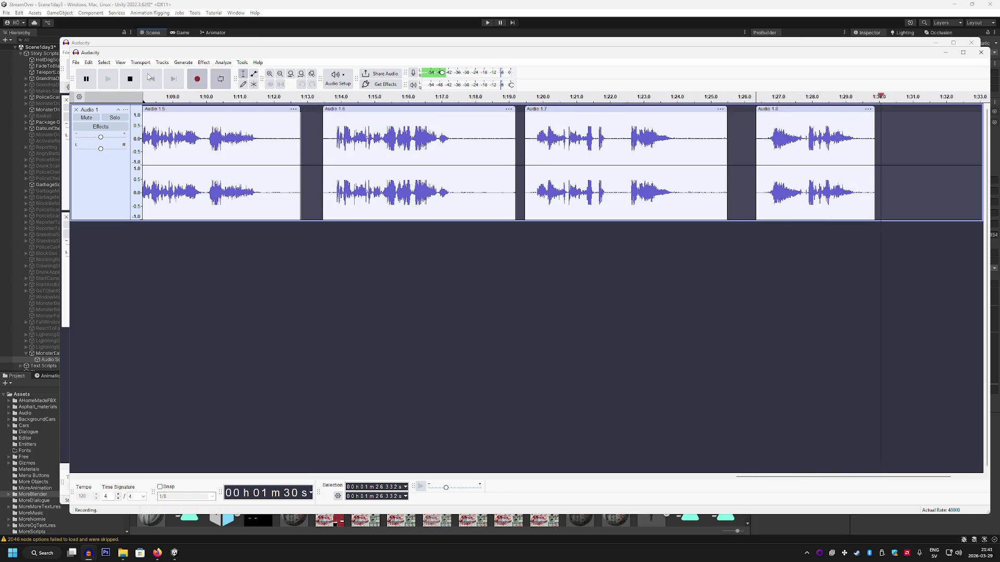
click(129, 78)
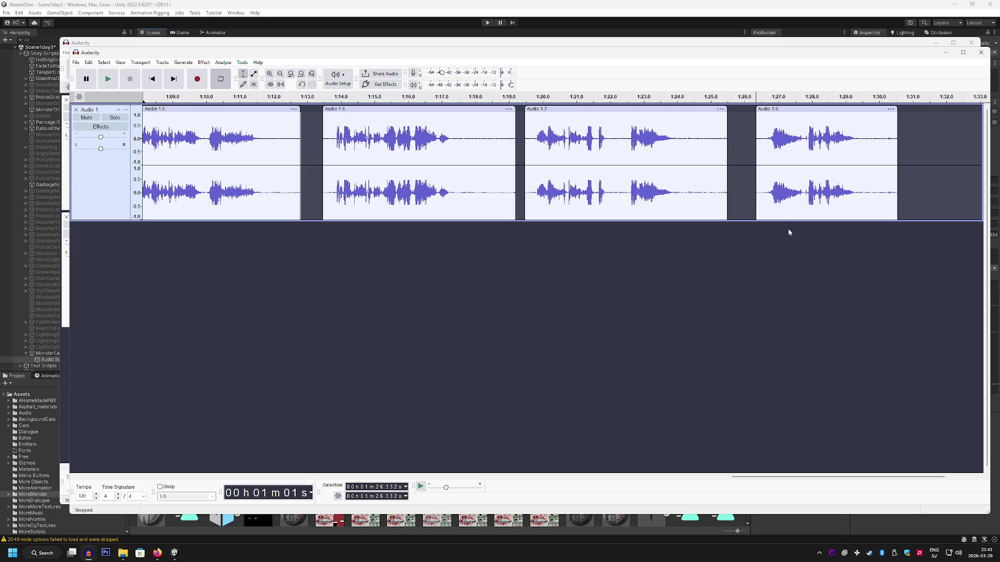
- Set the start point to 1:31.893 after Audio 1.8 and record Audio 1.9
click(926, 206)
click(920, 208)
click(943, 208)
click(955, 211)
click(943, 209)
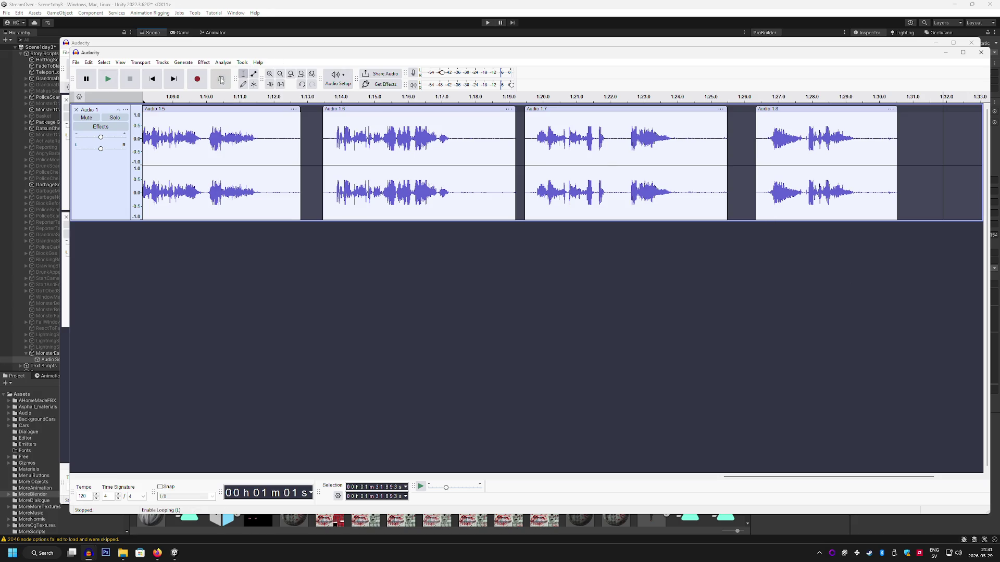
click(197, 78)
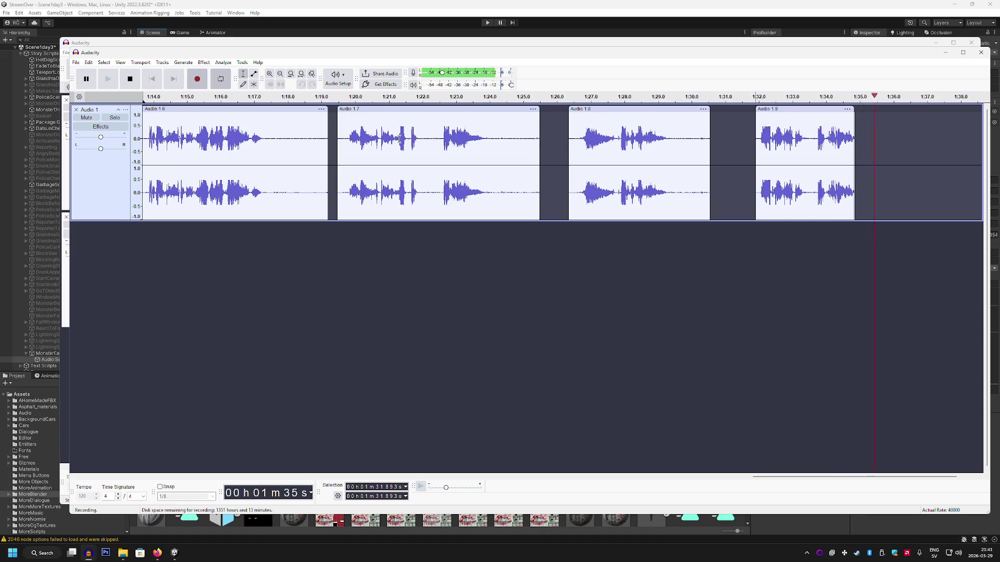
- Stop recording Audio 1.9 and loop-play a short region near 1:32 to review it
click(130, 79)
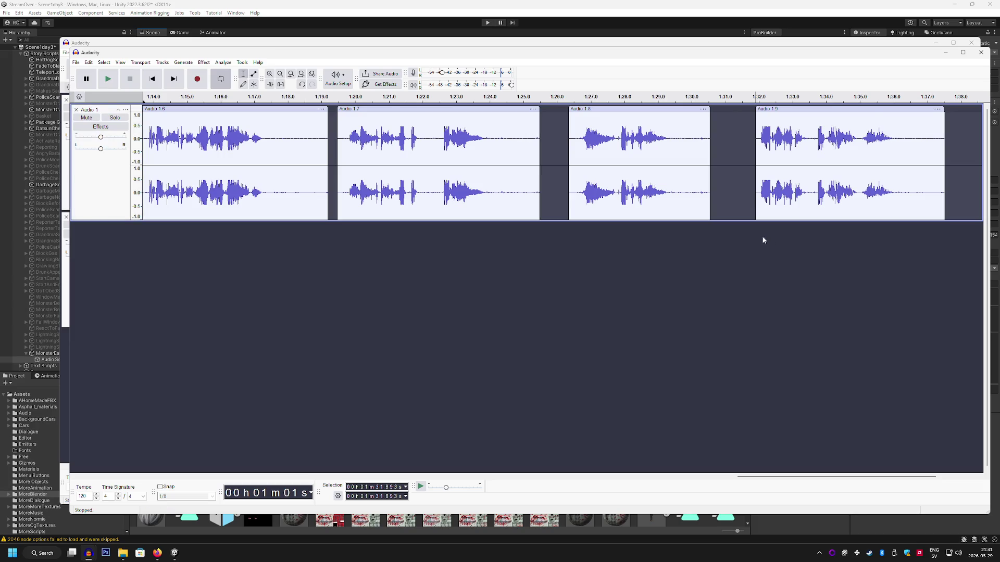
drag(759, 97, 896, 93)
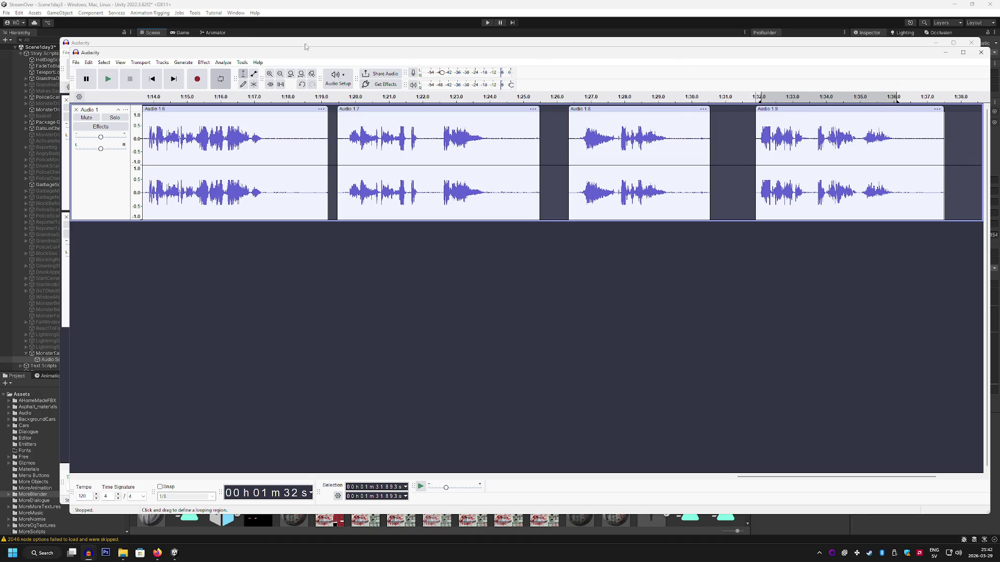
click(108, 79)
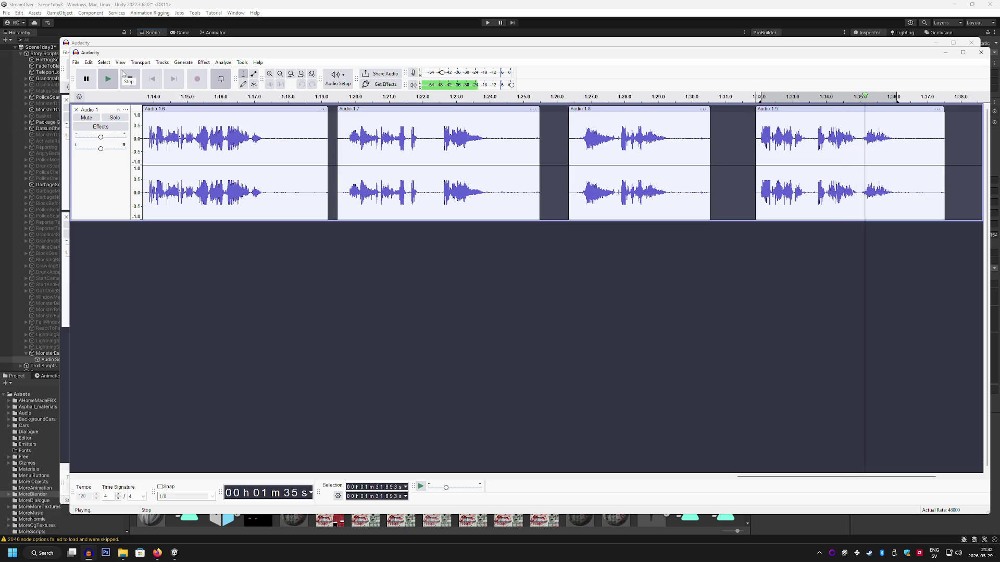
click(124, 76)
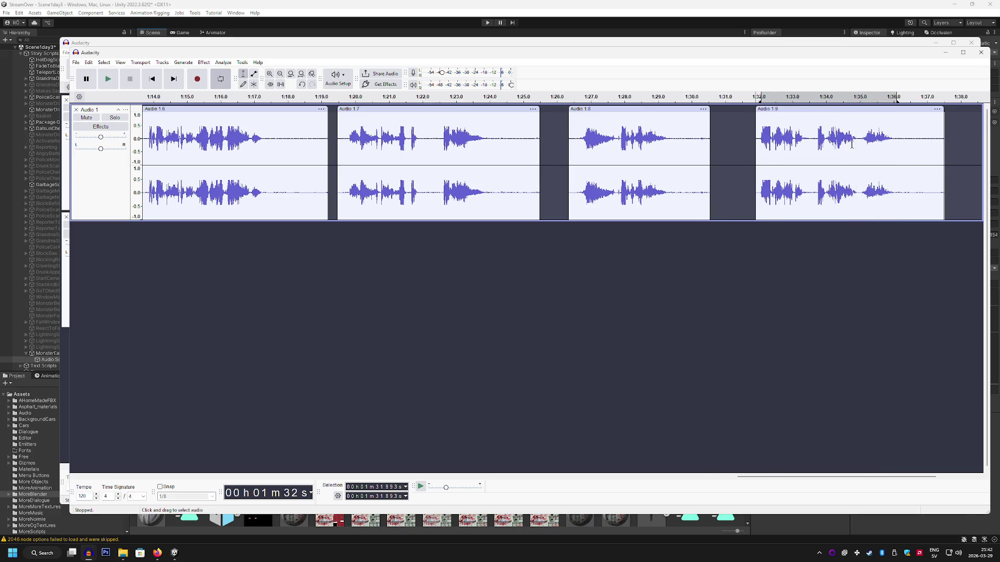
- Delete the Audio 1.9 take and place the start point after Audio 1.8
click(855, 108)
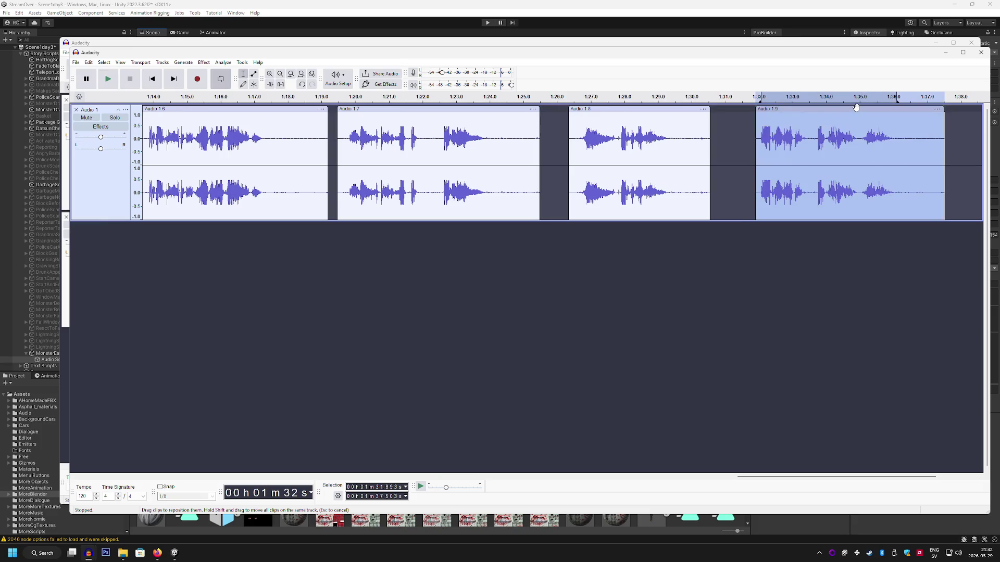
key(Delete)
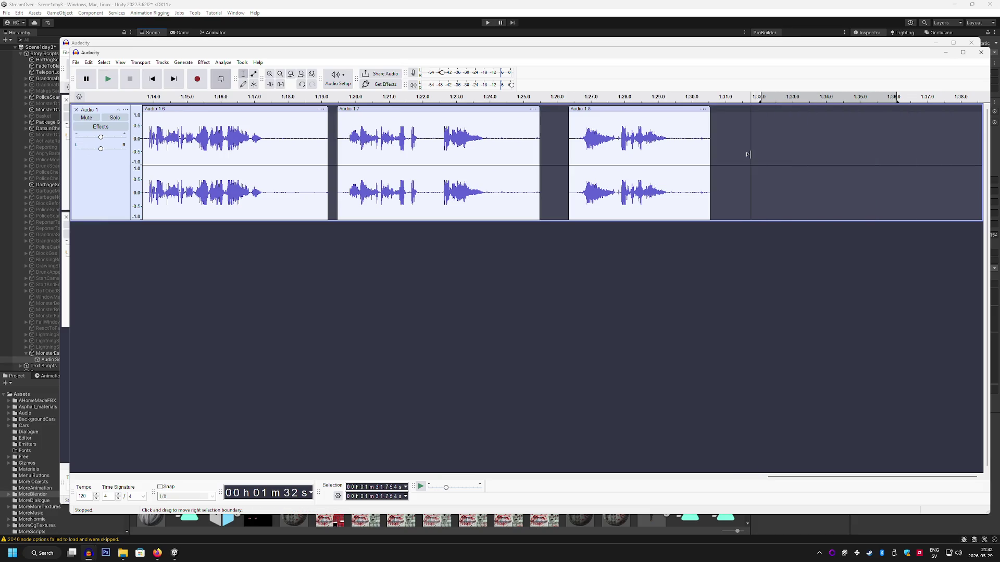
click(747, 156)
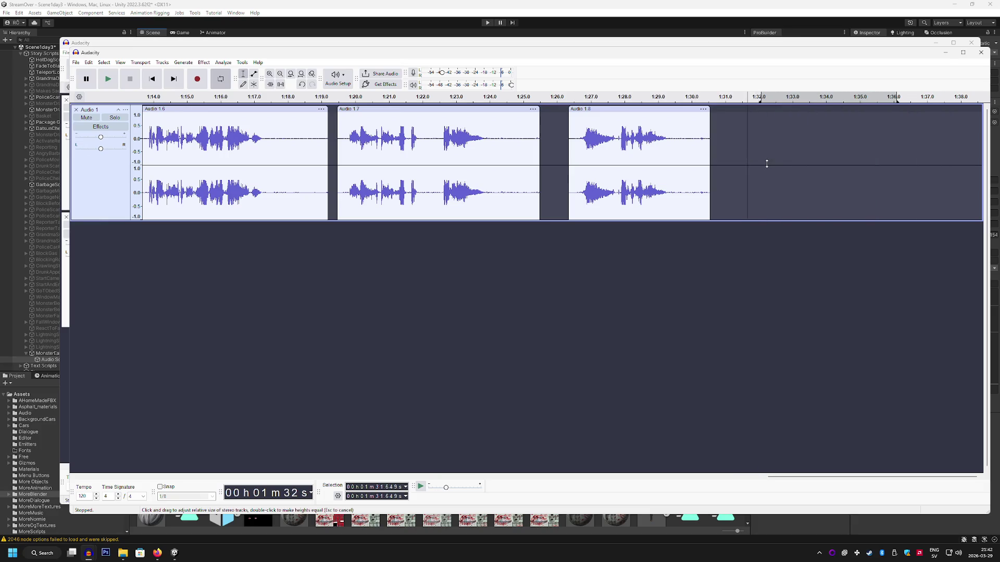
click(733, 146)
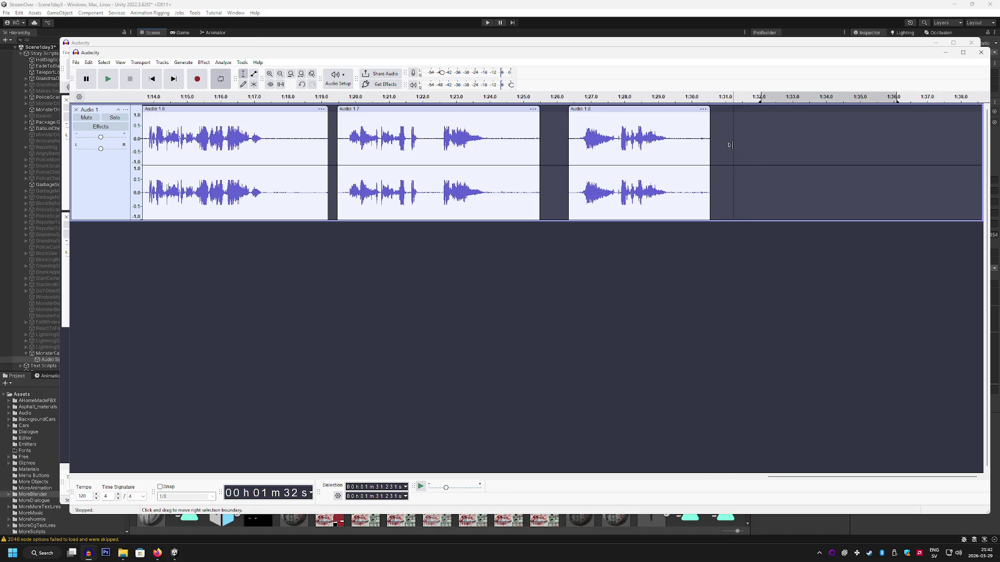
click(796, 152)
click(872, 151)
click(751, 141)
click(732, 140)
- Record the Audio 1.9 eating sound and set the next start point after it
click(197, 79)
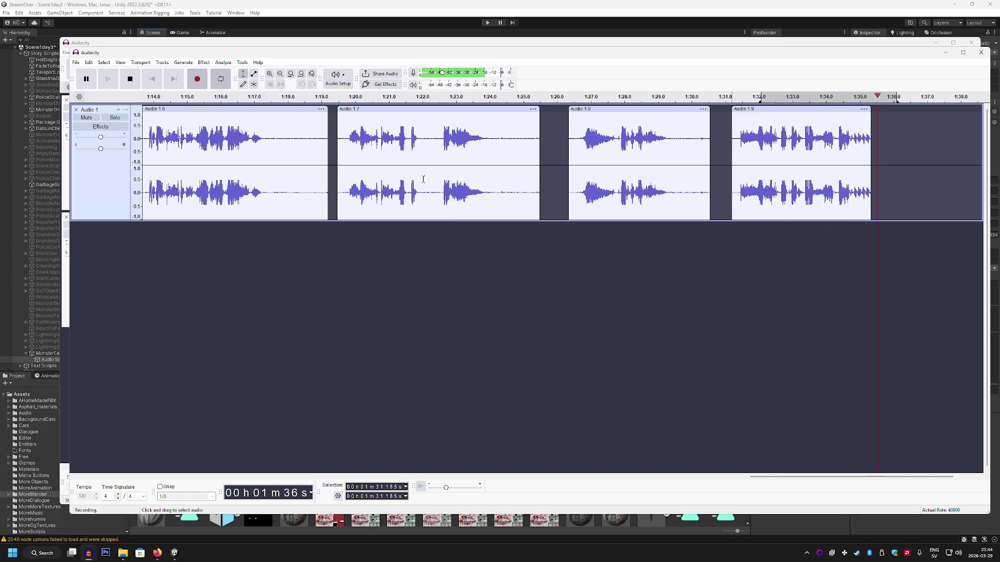
key(space)
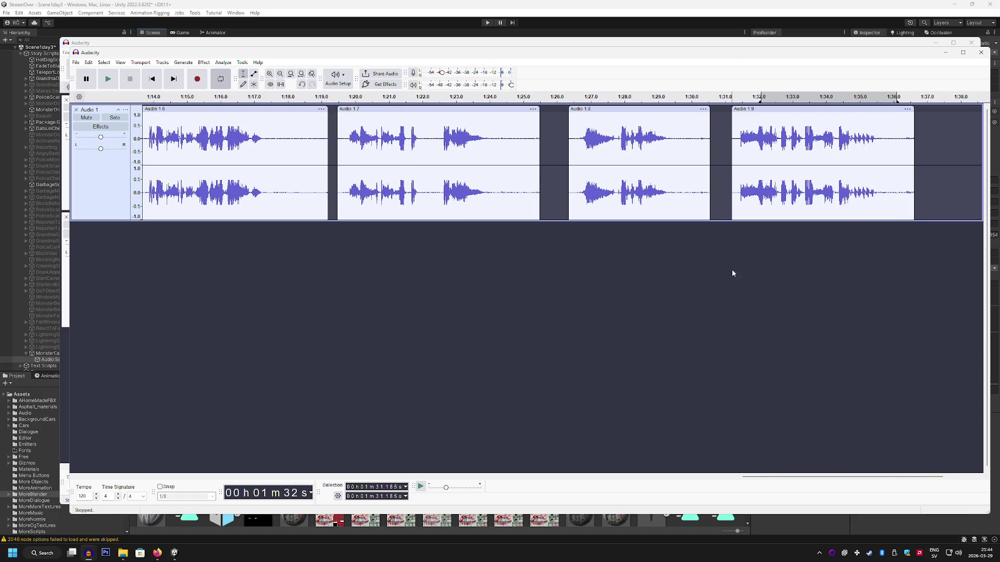
click(941, 206)
- Record the Audio 1.10 eating sound and set the next start point after it
click(200, 84)
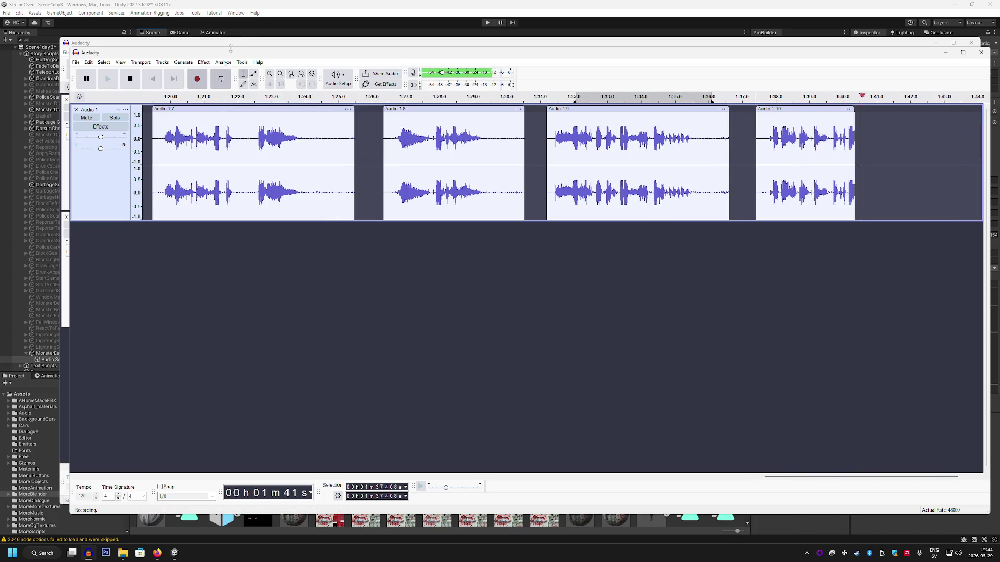
click(130, 79)
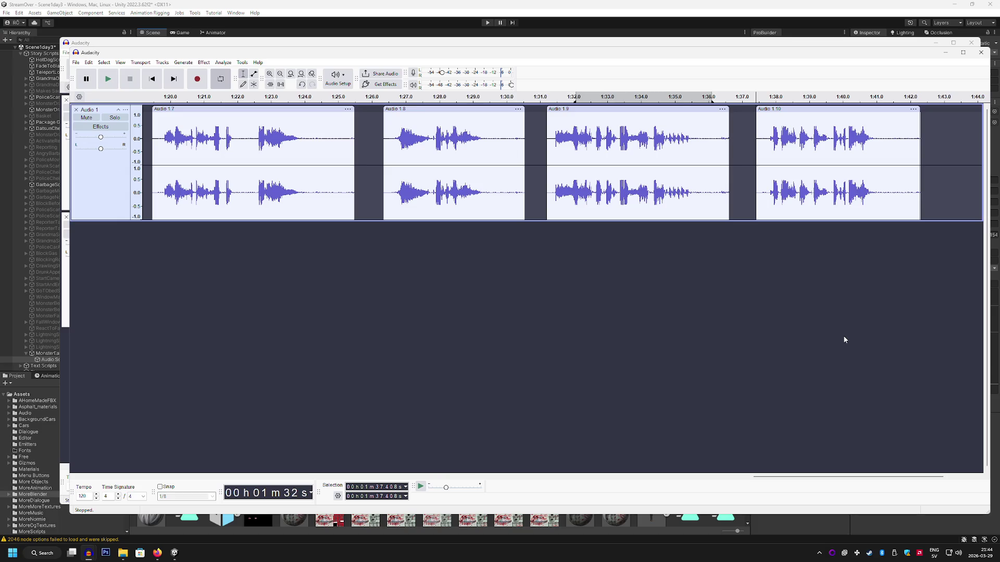
click(943, 203)
- Record the Audio 1.11 eating sound and set the next start point after it
click(197, 85)
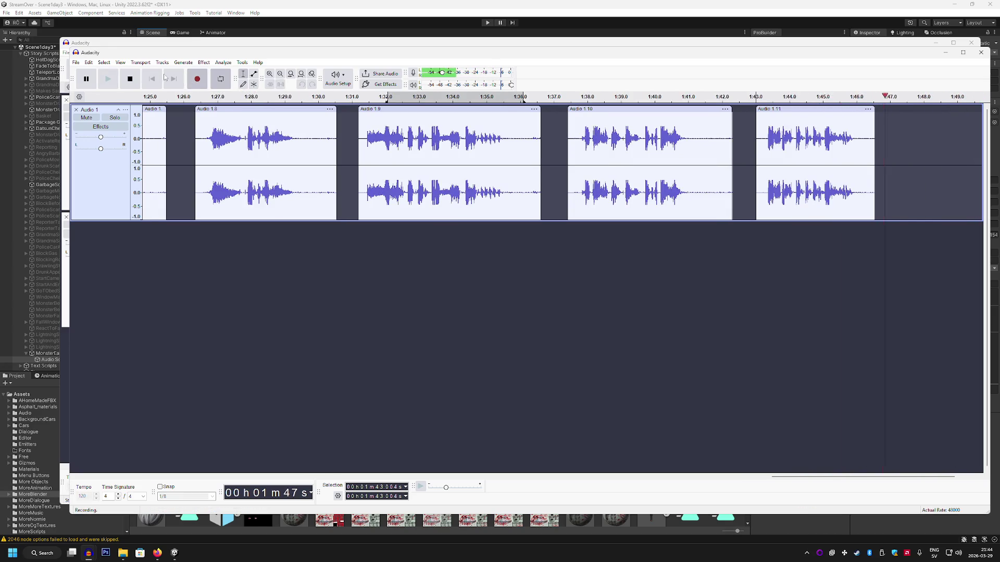
click(130, 79)
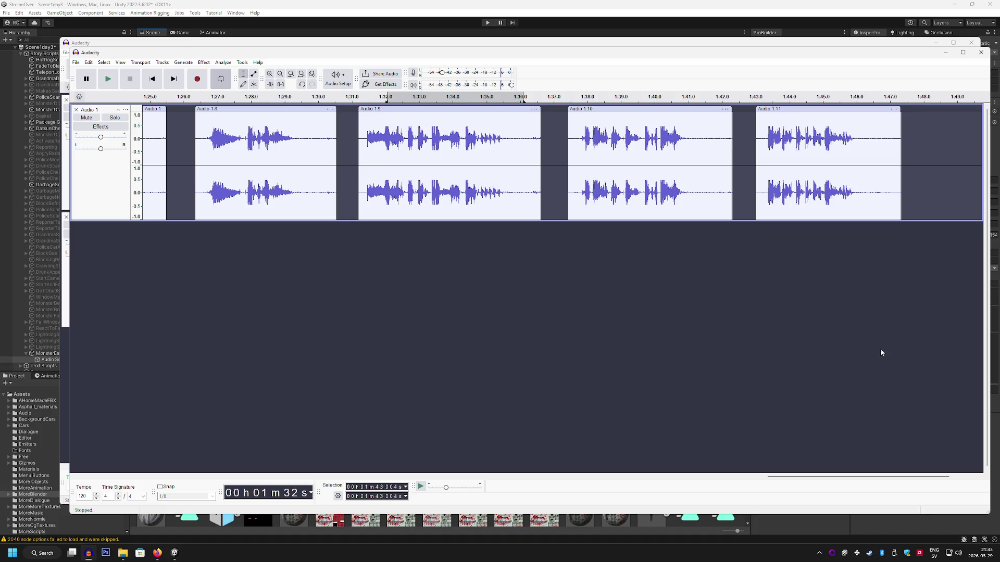
click(936, 196)
- Record the final Audio 1.12 clip after Audio 1.11, ending near 1:54, then open the File menu
click(932, 204)
click(197, 79)
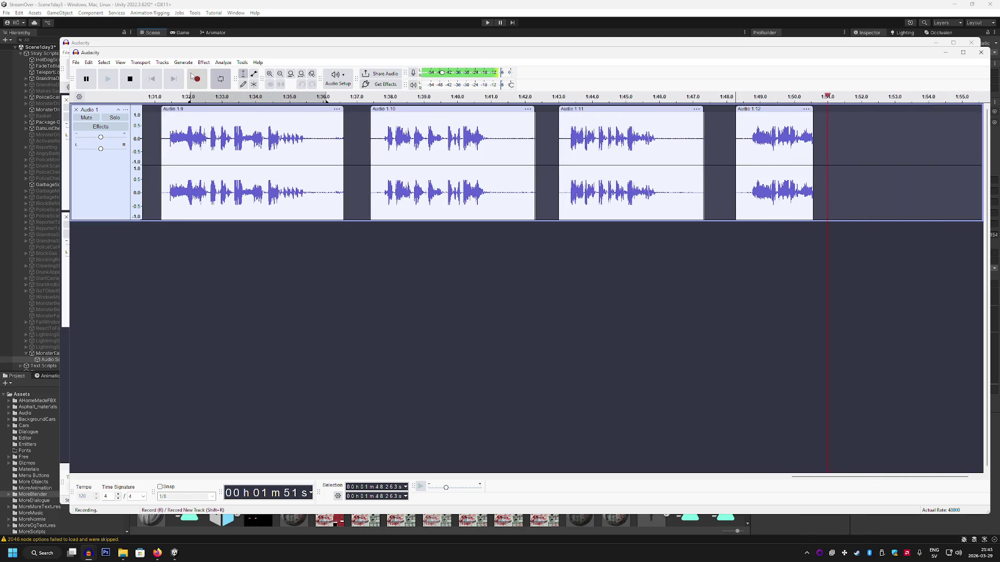
click(134, 81)
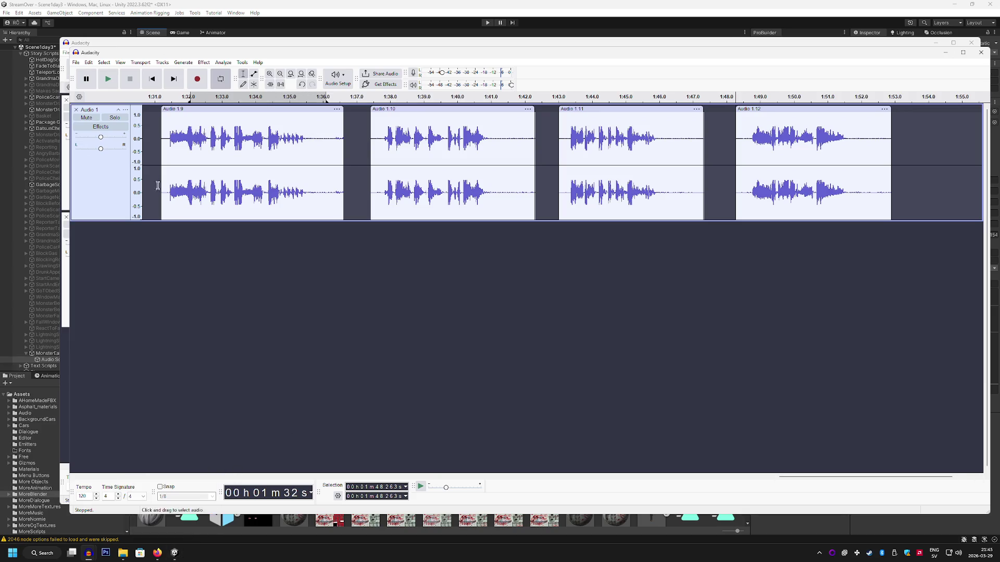
click(76, 63)
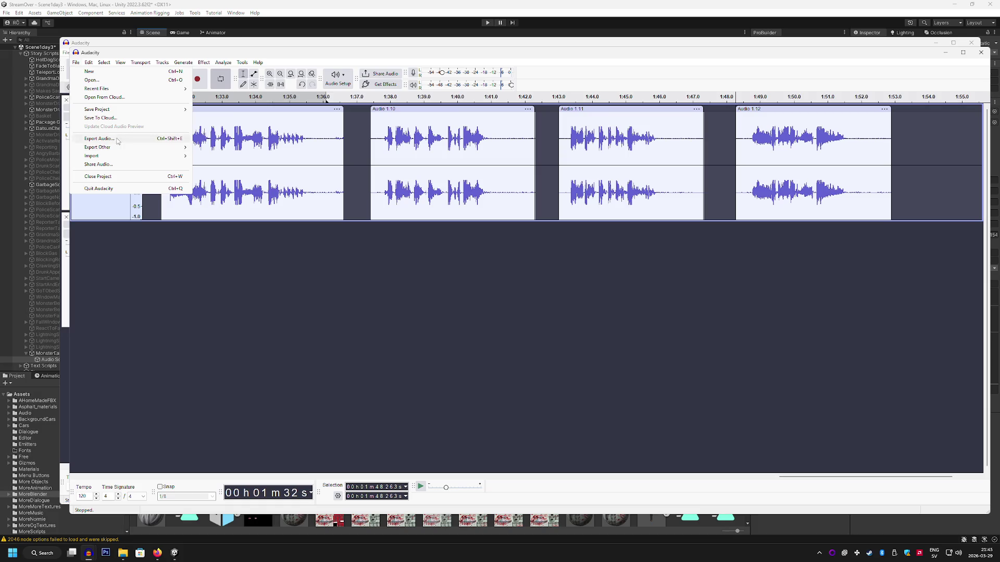